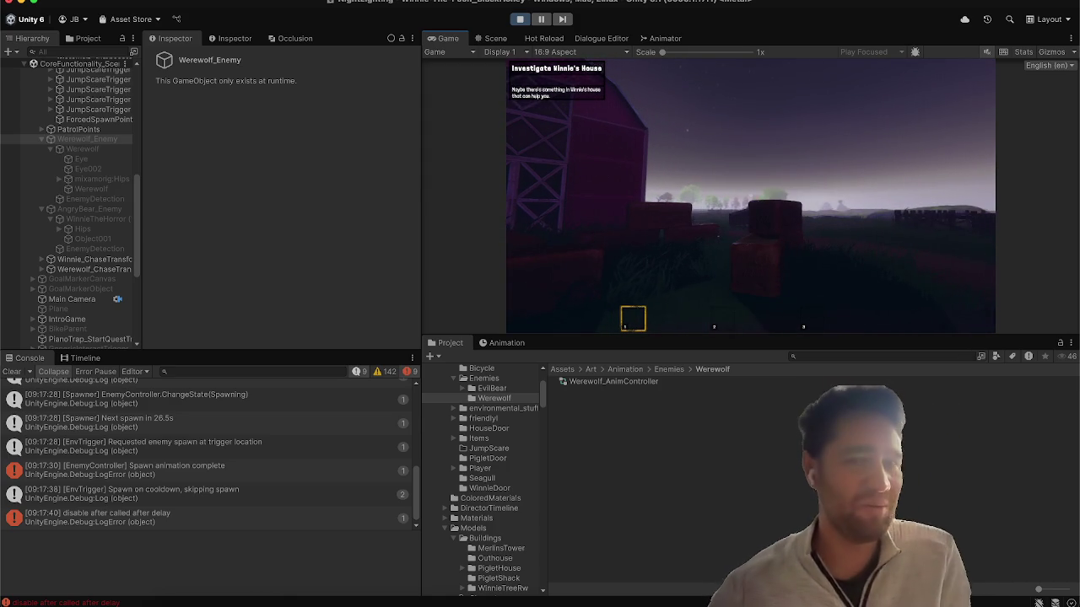
# Stop the play test and clear every message from the Console.
pyautogui.press('Escape')
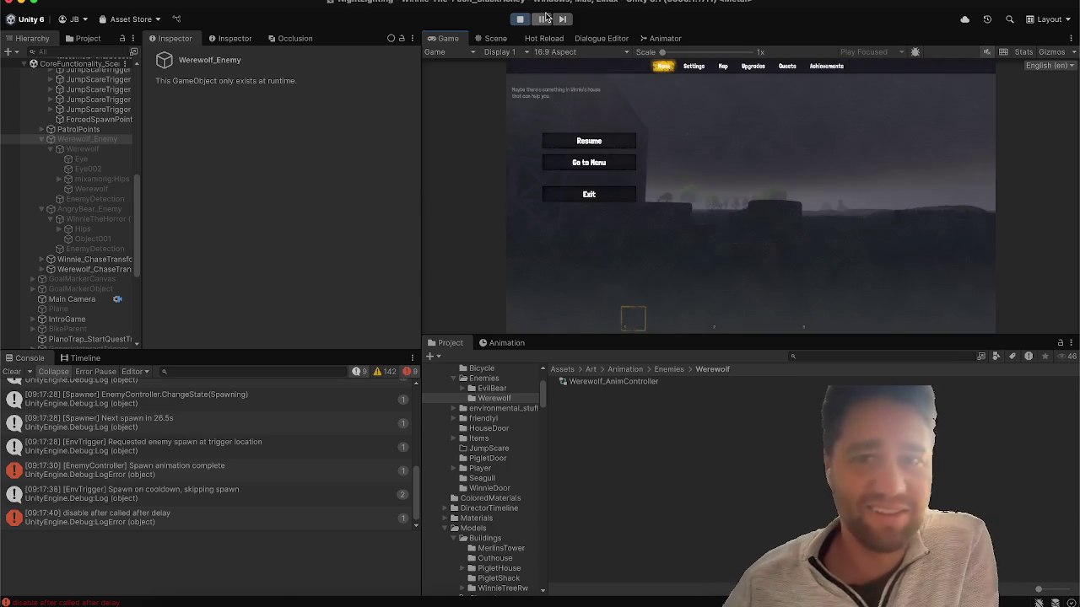
pyautogui.click(517, 18)
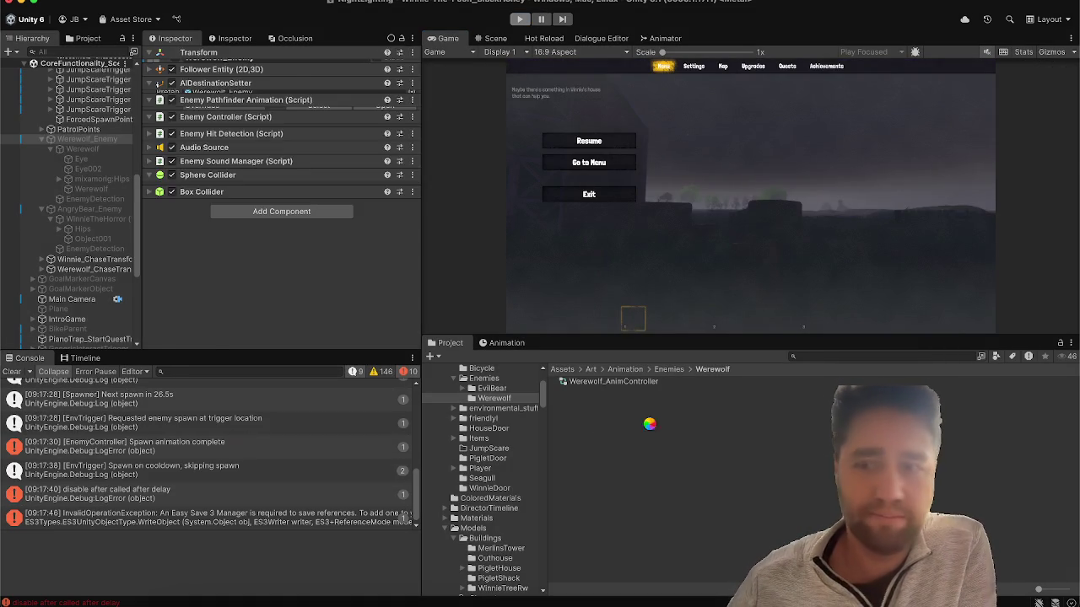
pyautogui.click(12, 372)
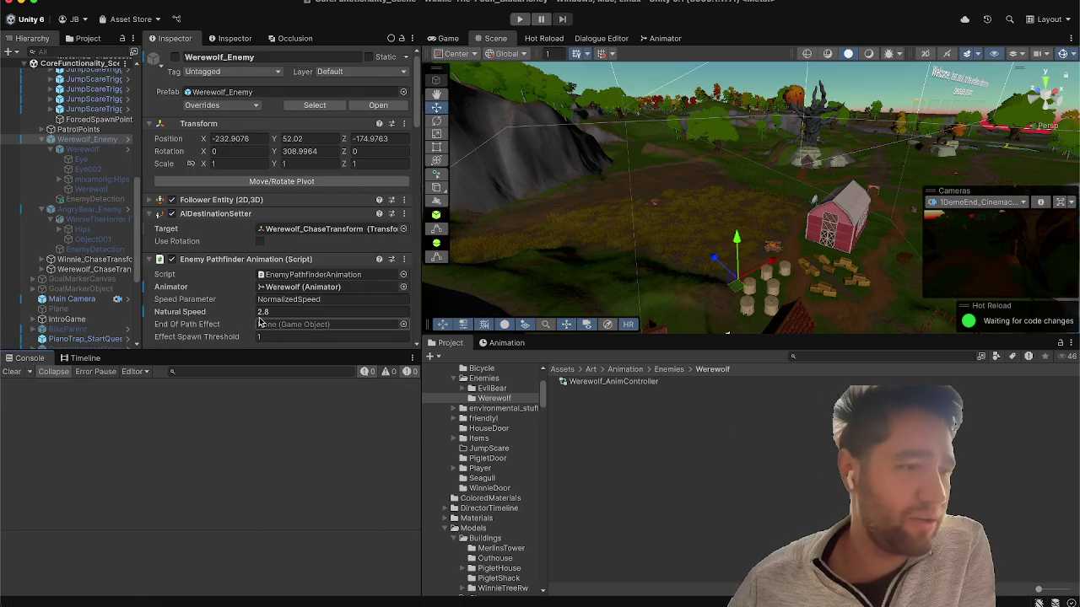
# Select Werewolf_AnimController and show its IDLE, run and scream states in the Animator.
pyautogui.click(616, 405)
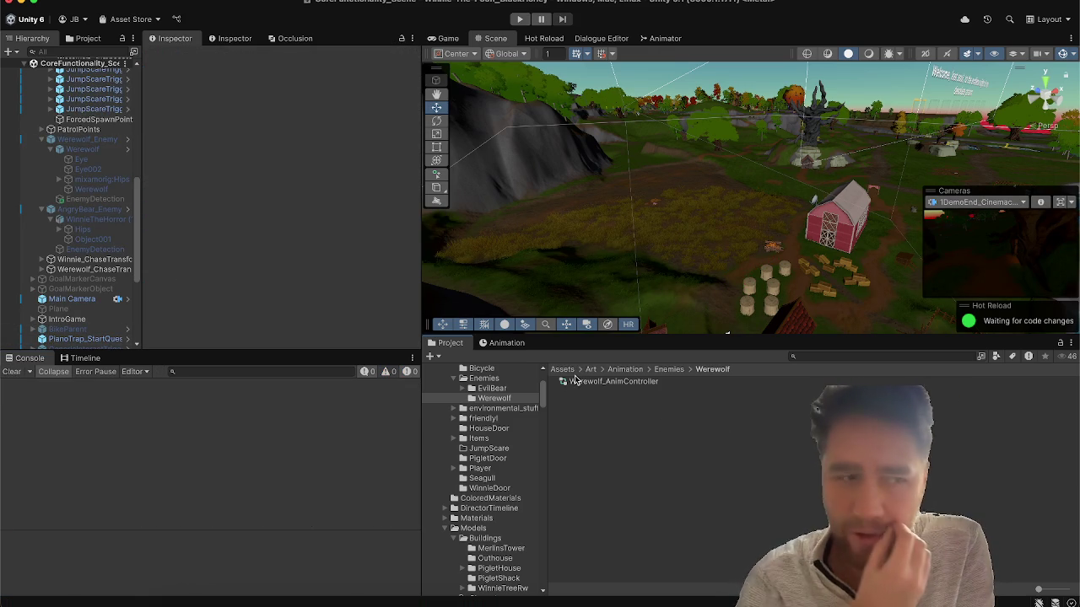
pyautogui.click(576, 382)
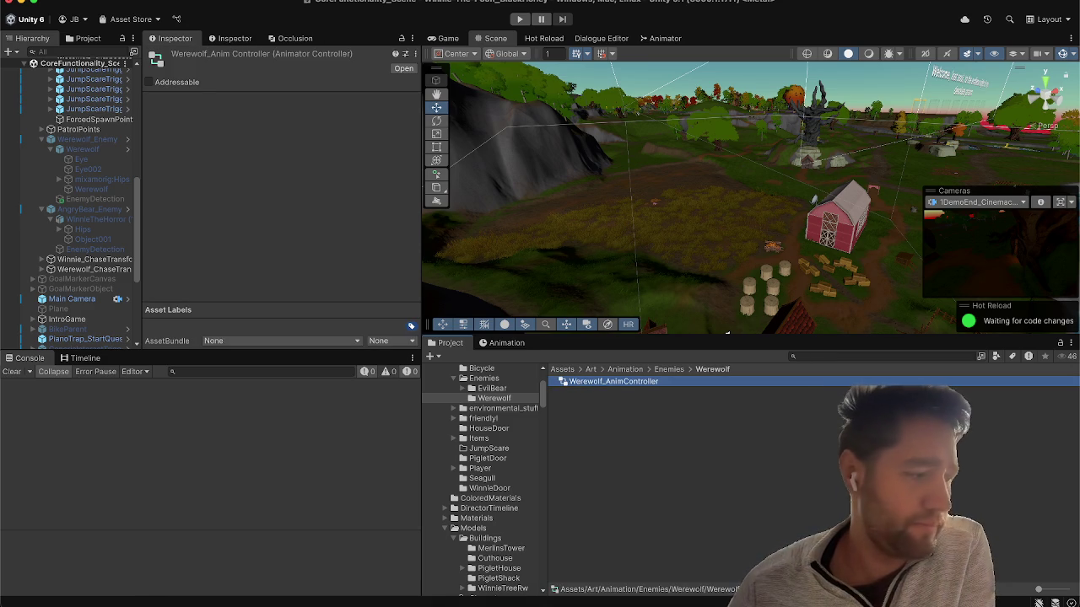
pyautogui.press('super+Tab')
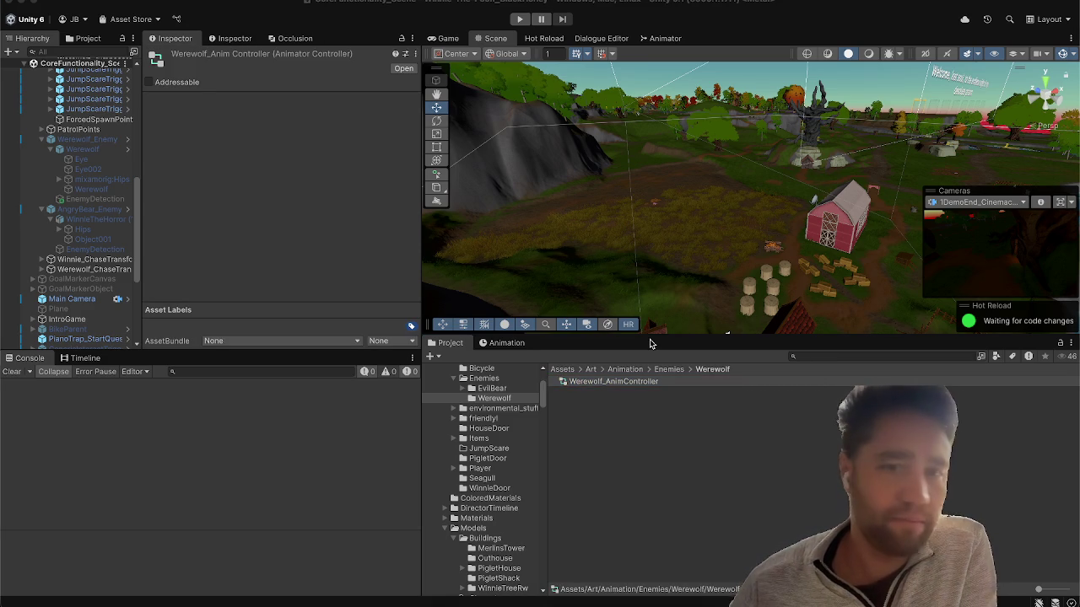
pyautogui.click(707, 453)
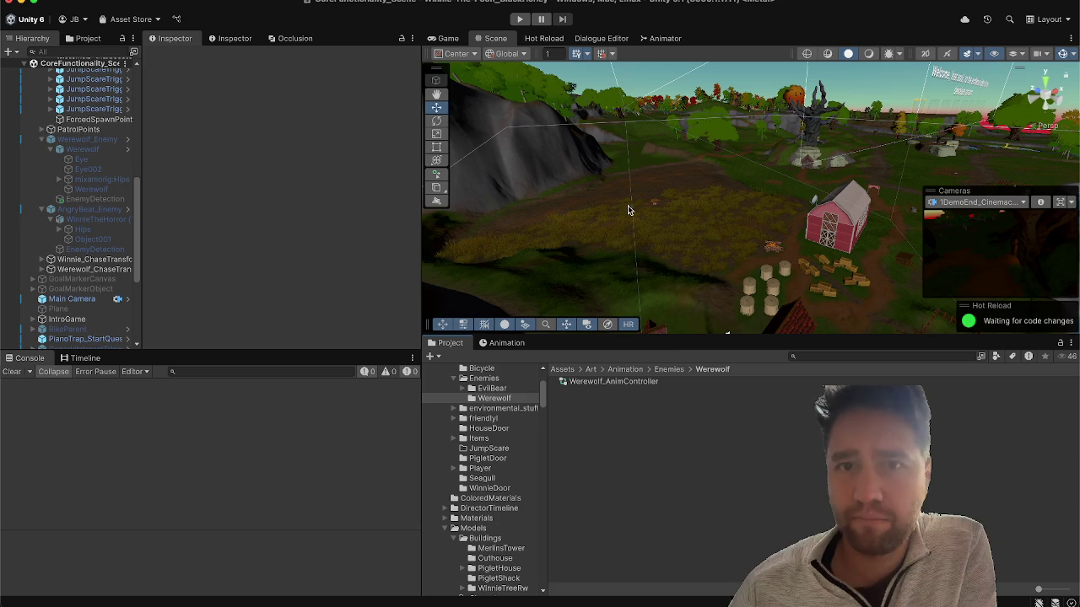
pyautogui.click(584, 383)
pyautogui.click(663, 39)
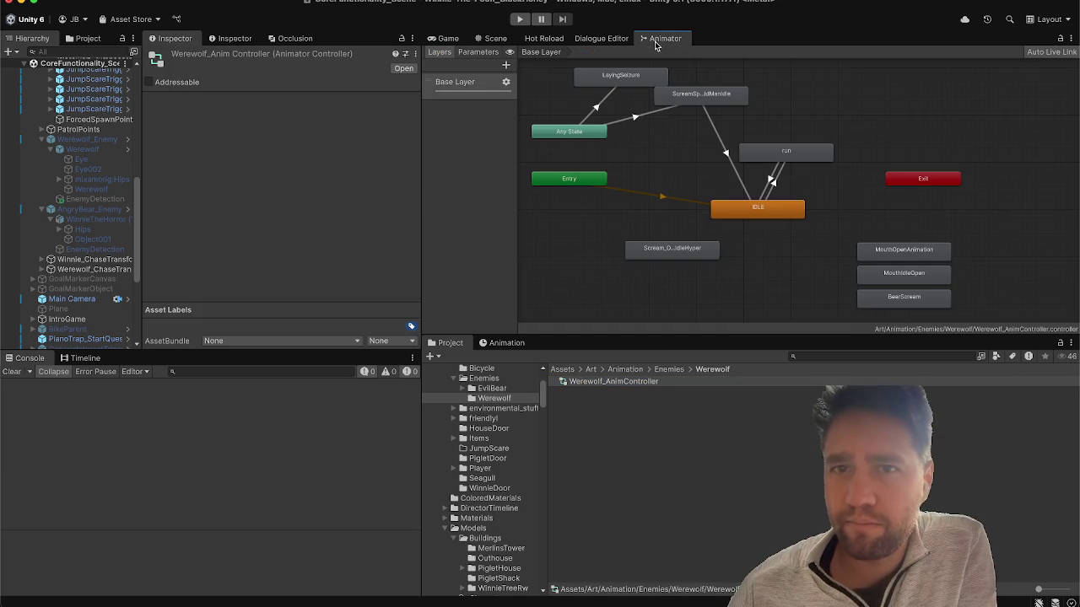
# Inspect the IDLE state and reveal its motion clip in the EvilBear folder.
pyautogui.click(737, 211)
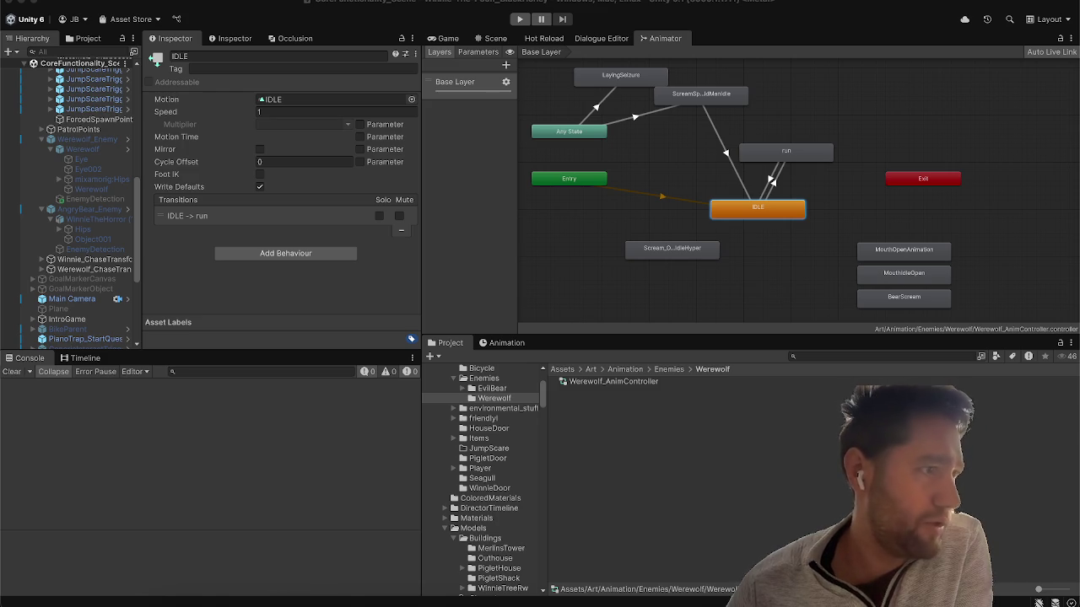
pyautogui.click(596, 418)
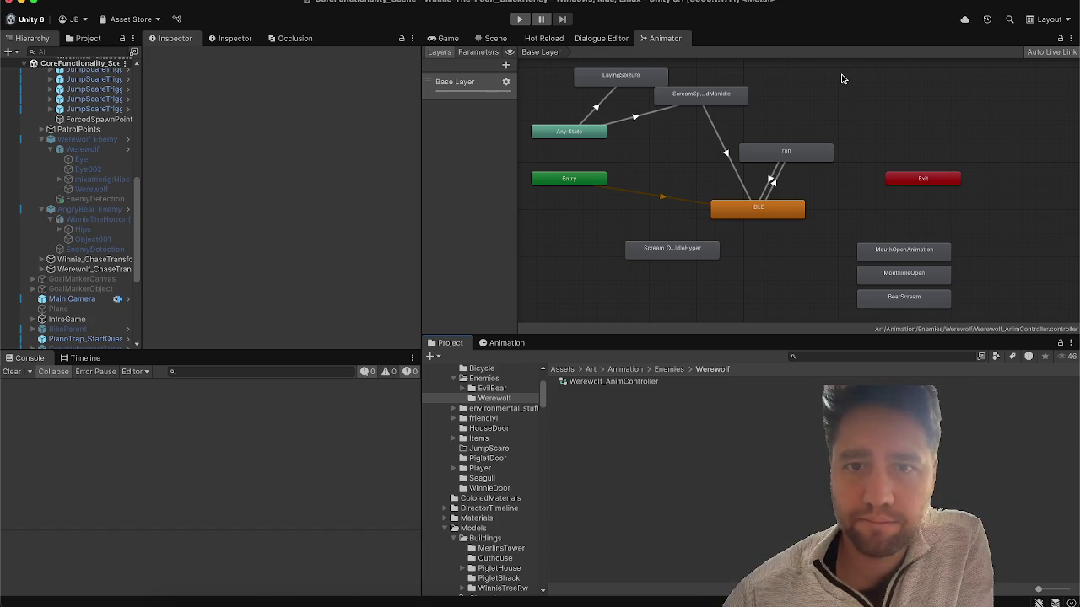
pyautogui.click(753, 210)
pyautogui.click(304, 99)
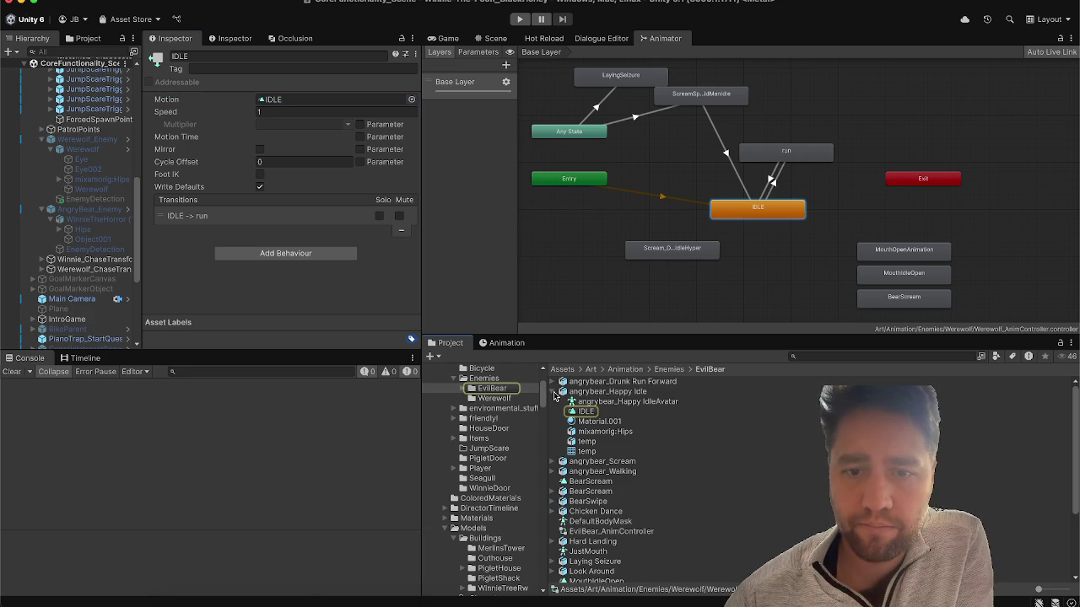
# Return to the Werewolf folder in the Project window and open Mission Control.
pyautogui.scroll(-5, 588, 535)
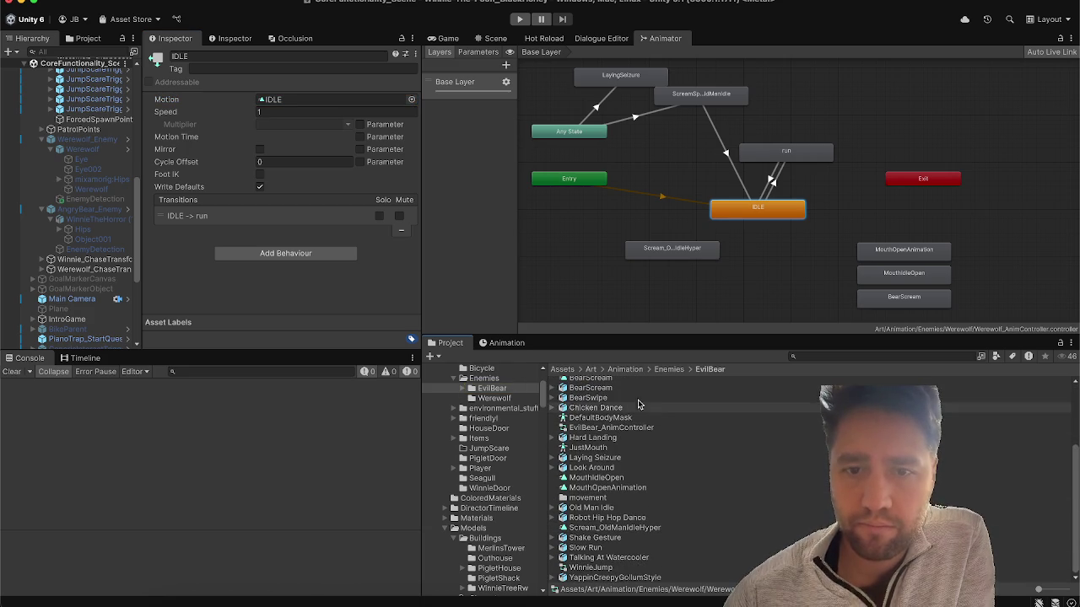
pyautogui.click(670, 374)
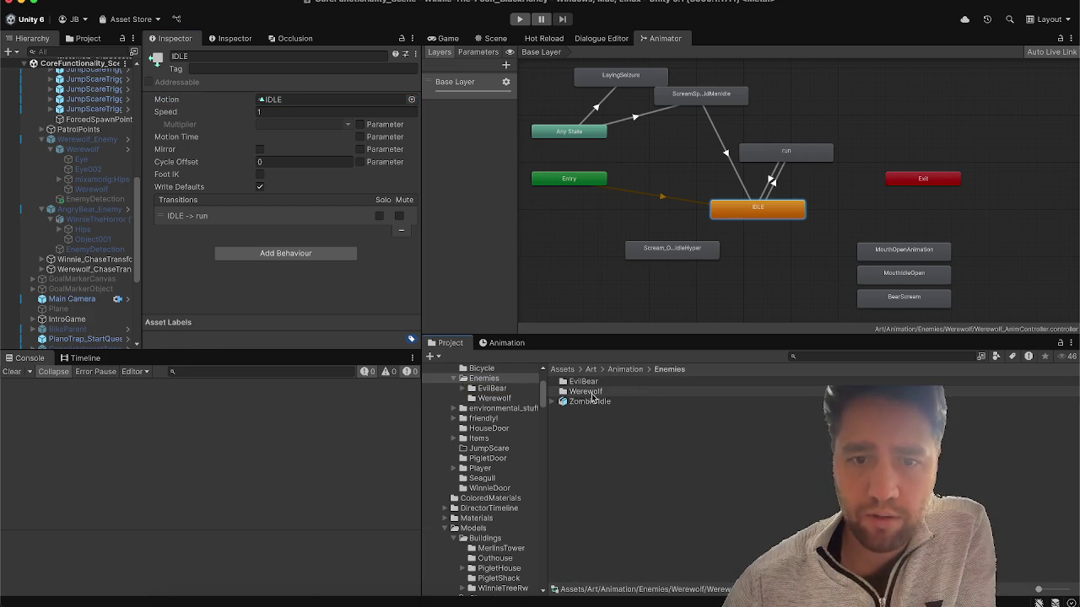
pyautogui.doubleClick(591, 394)
pyautogui.click(645, 495)
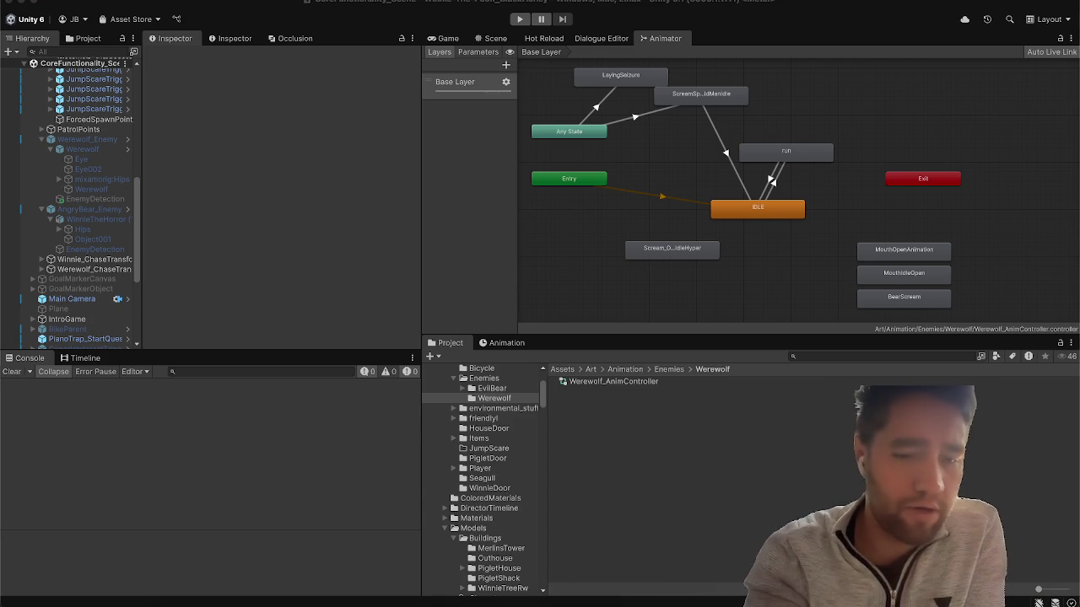
pyautogui.hotkey('ctrl', 'Up')
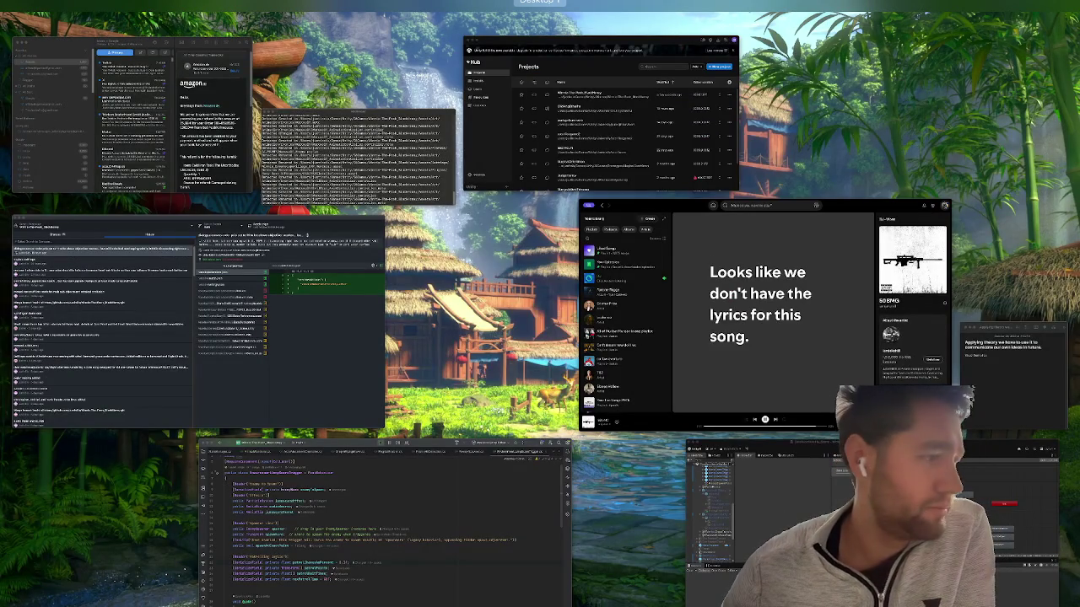
# Bring Safari to the front and open a new Start Page tab beside the Trello board.
pyautogui.hotkey('ctrl', 'Up')
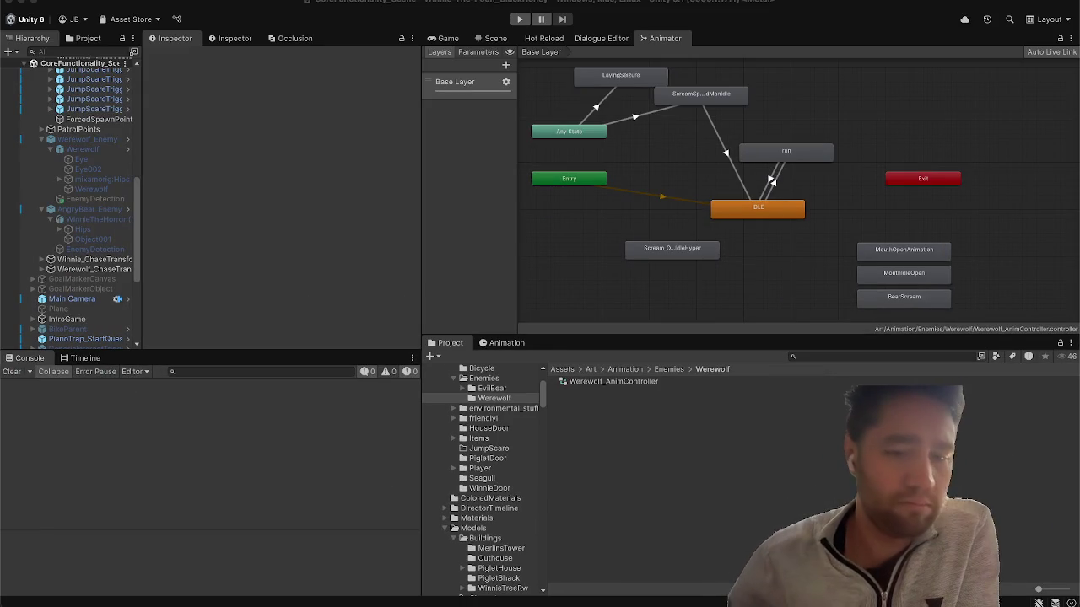
pyautogui.hotkey('ctrl', 'Up')
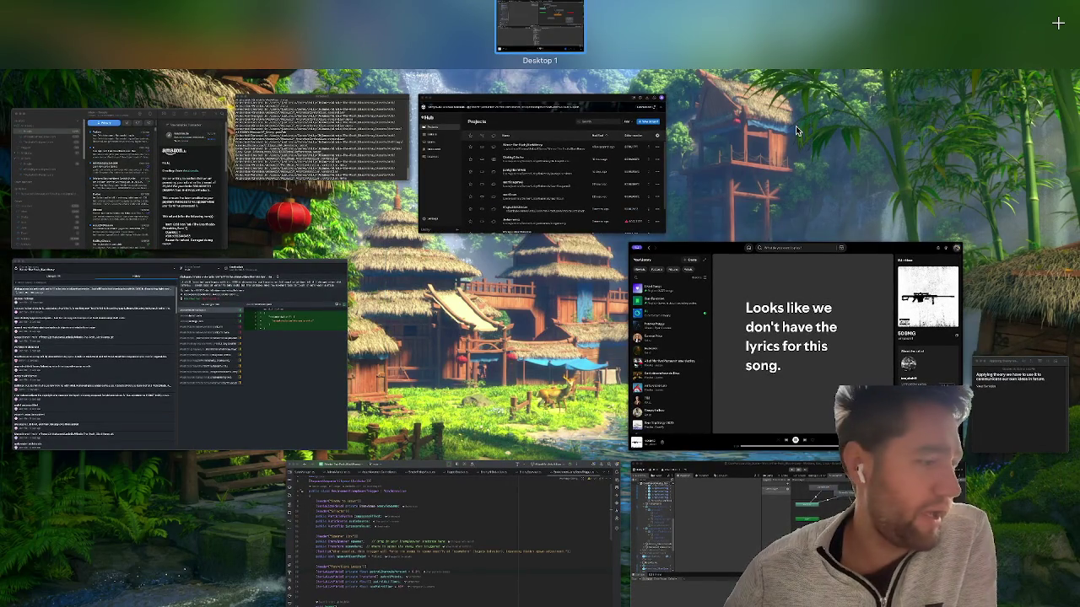
pyautogui.hotkey('ctrl', 'Up')
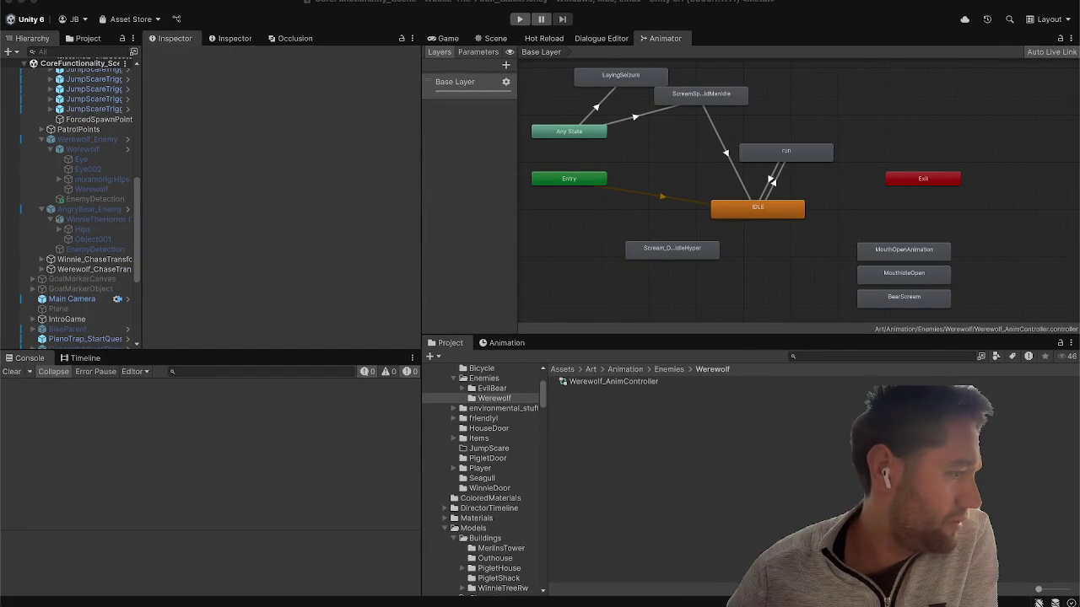
pyautogui.hotkey('ctrl', 'Up')
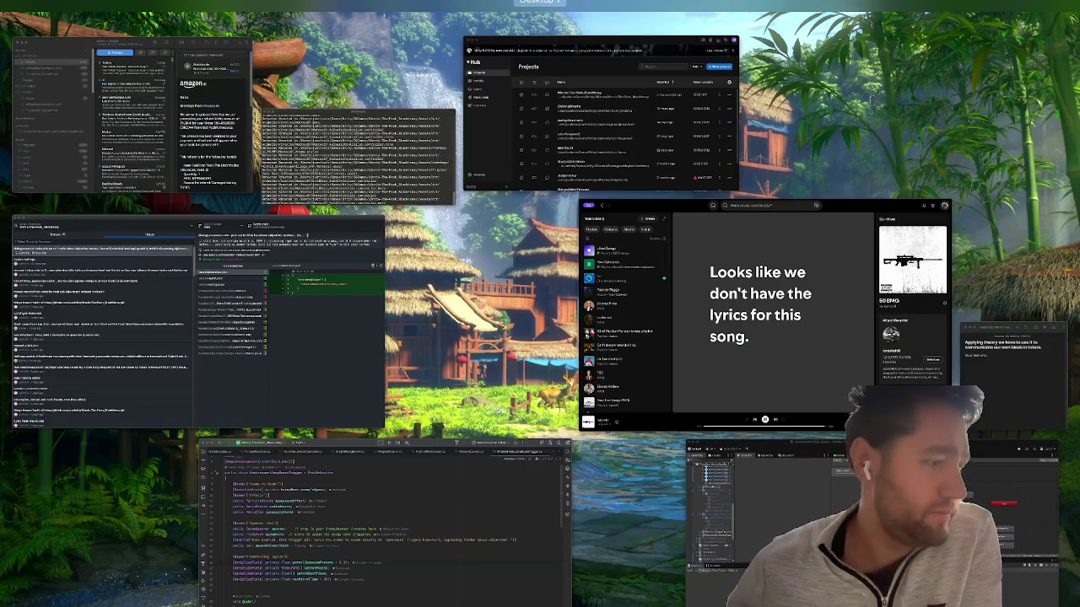
pyautogui.hotkey('ctrl', 'Up')
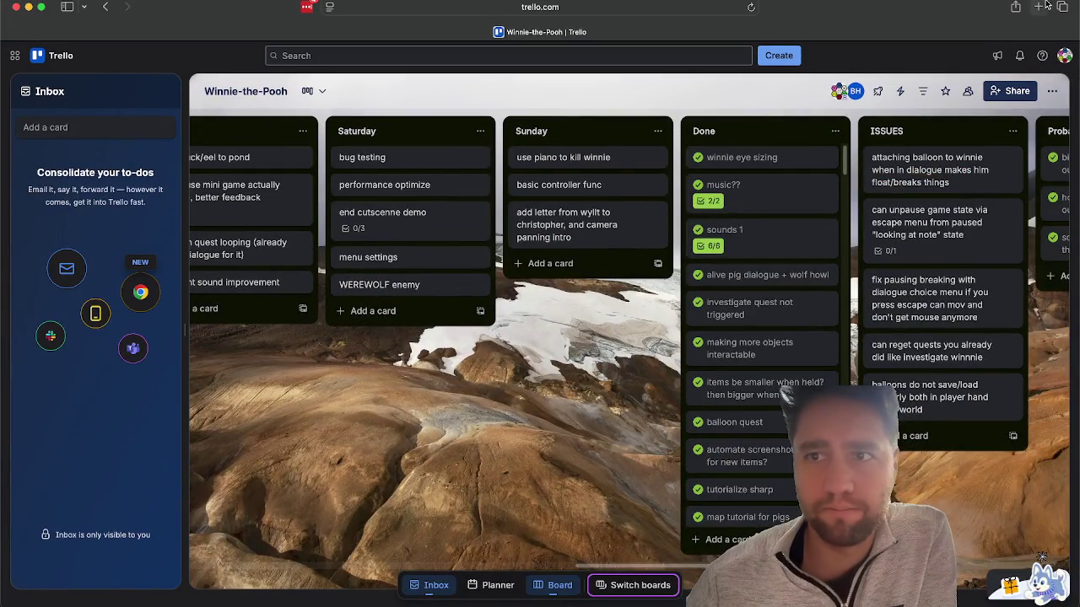
pyautogui.click(1038, 7)
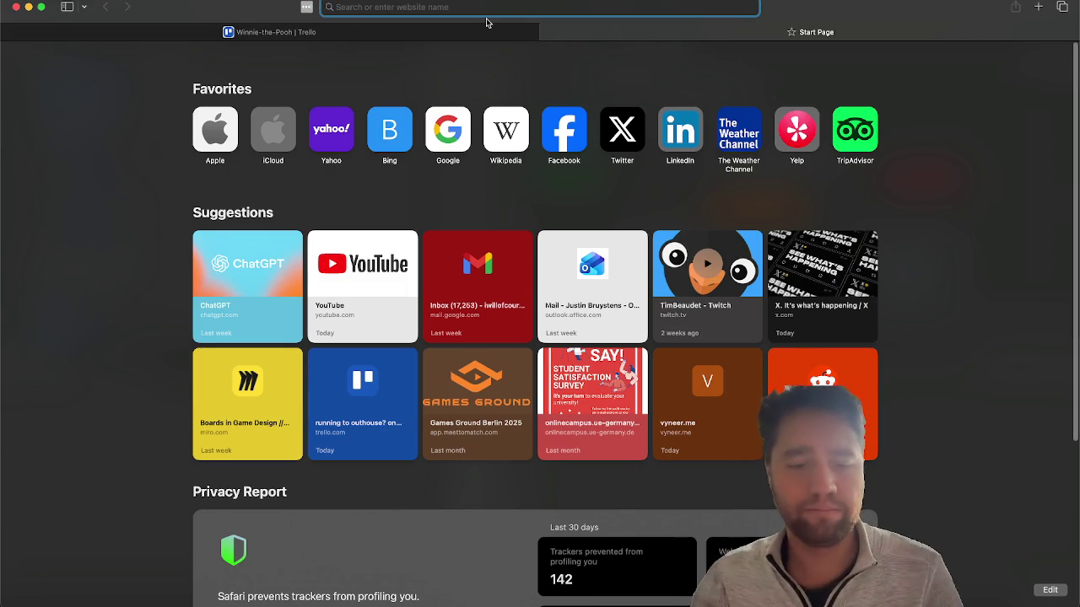
# Load mixamo.com from the address bar and go to its sign-in page.
pyautogui.write('mix')
pyautogui.press('Return')
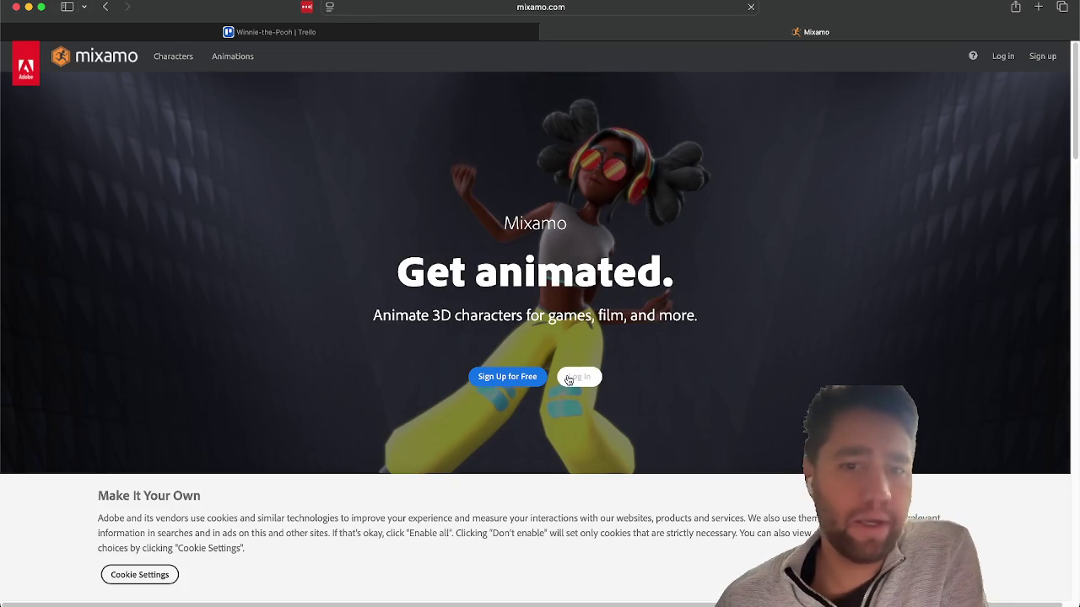
pyautogui.click(569, 380)
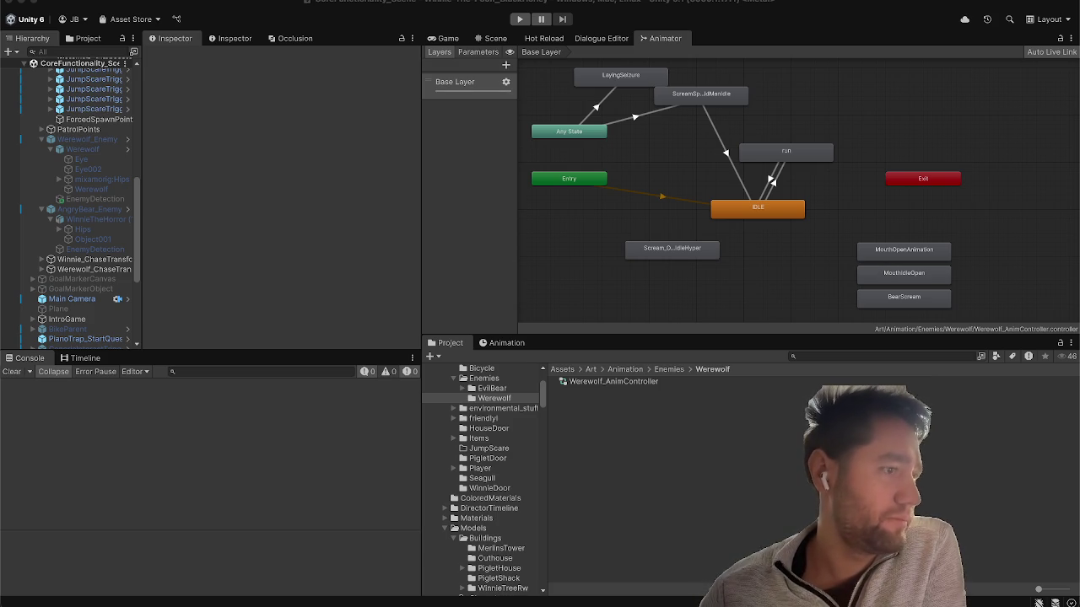
# Enlarge the Mixamo window and locate the Werewolf_UVW (1) model asset in Unity.
pyautogui.press('super+Tab')
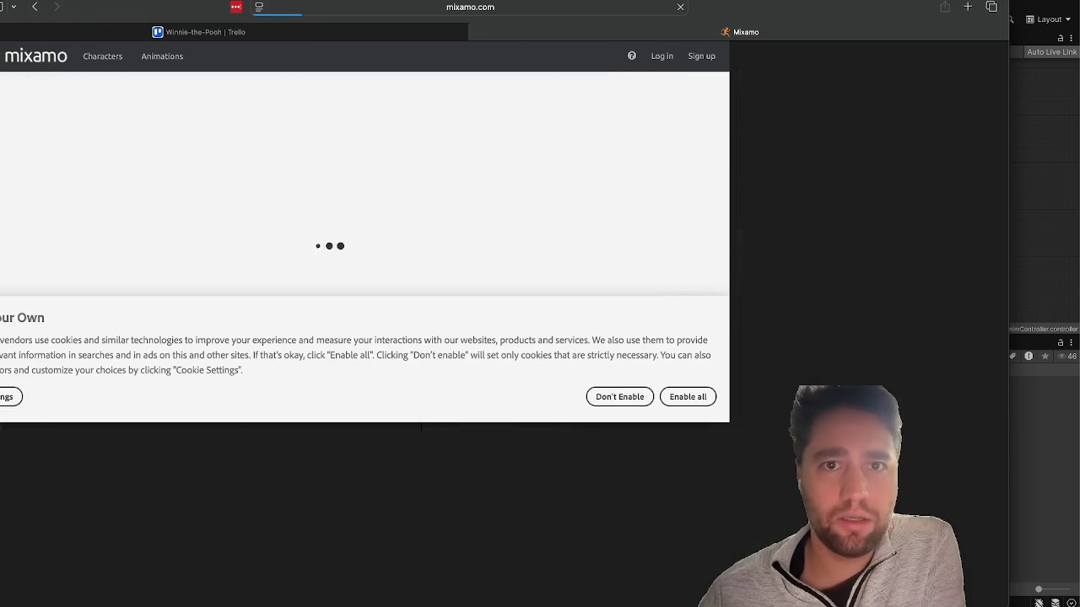
pyautogui.doubleClick(723, 13)
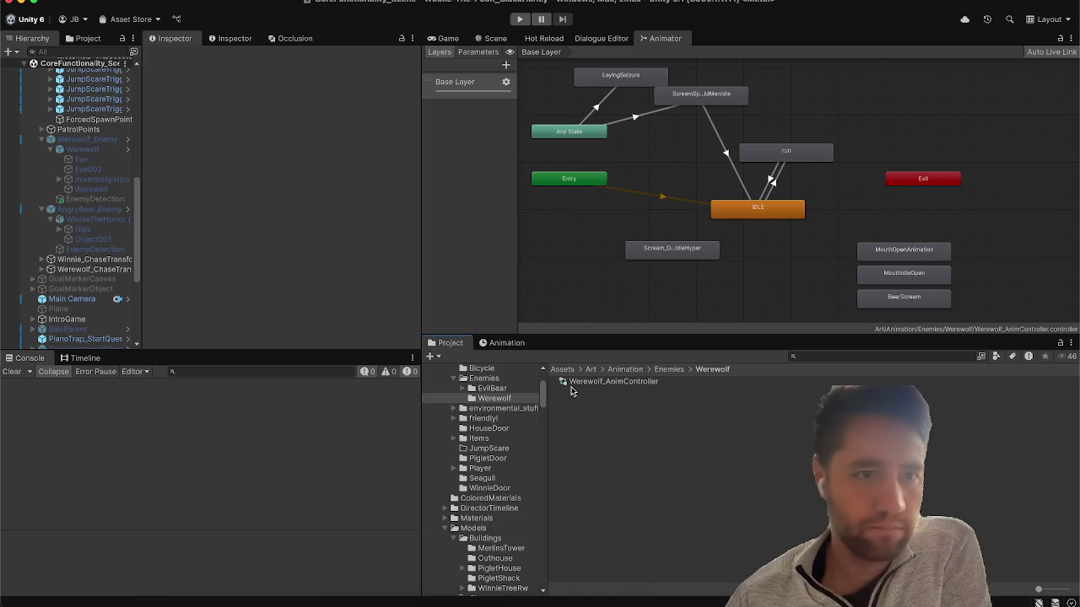
pyautogui.click(89, 149)
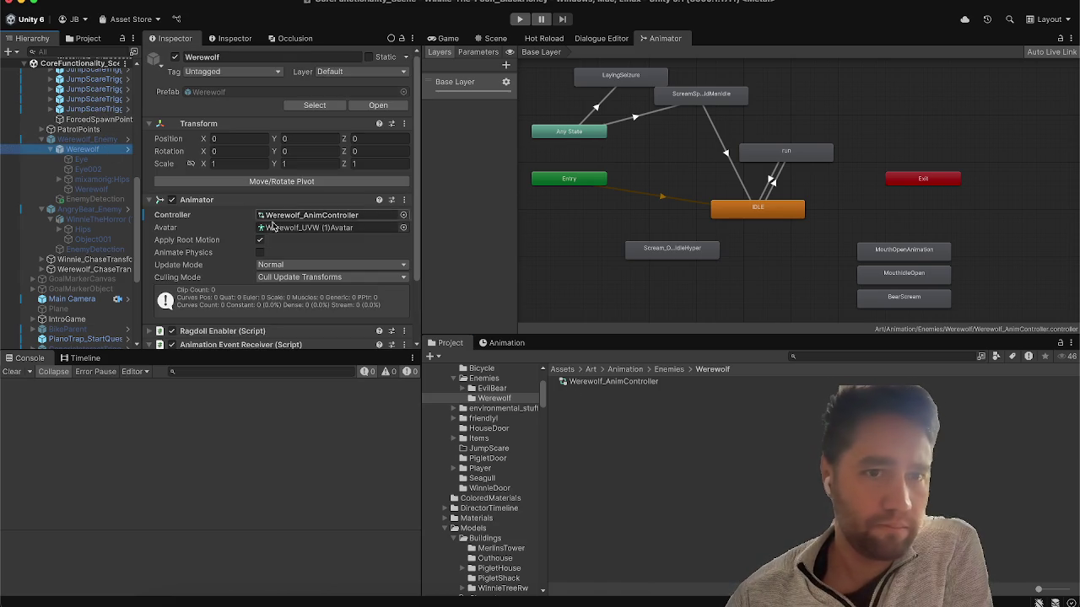
pyautogui.click(284, 228)
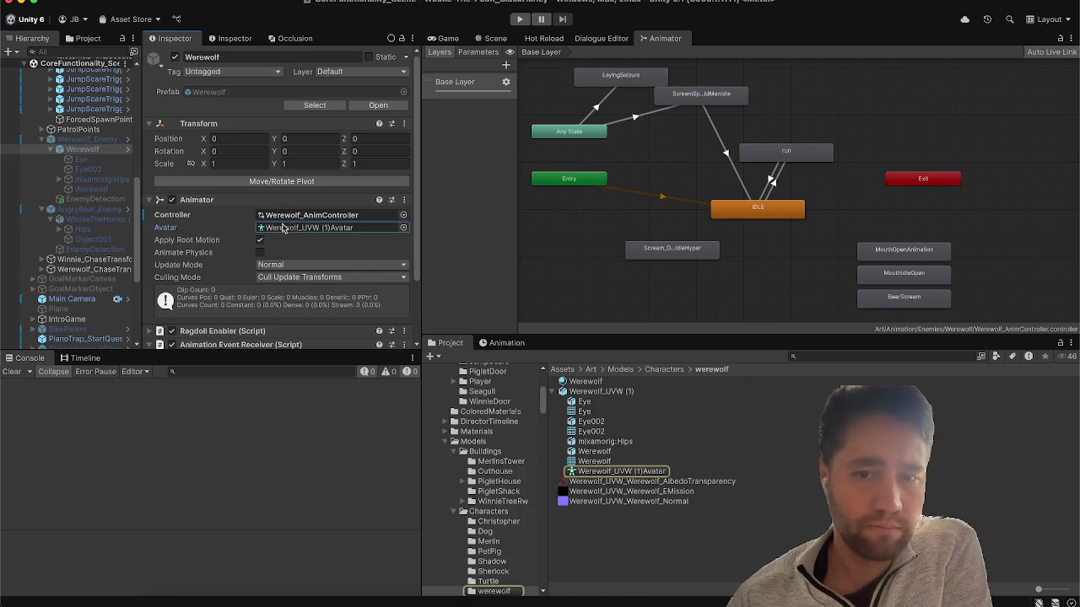
pyautogui.click(632, 392)
# Show Werewolf_UVW (1) in Finder and open Mixamo's Upload Character dialog.
pyautogui.rightClick(631, 392)
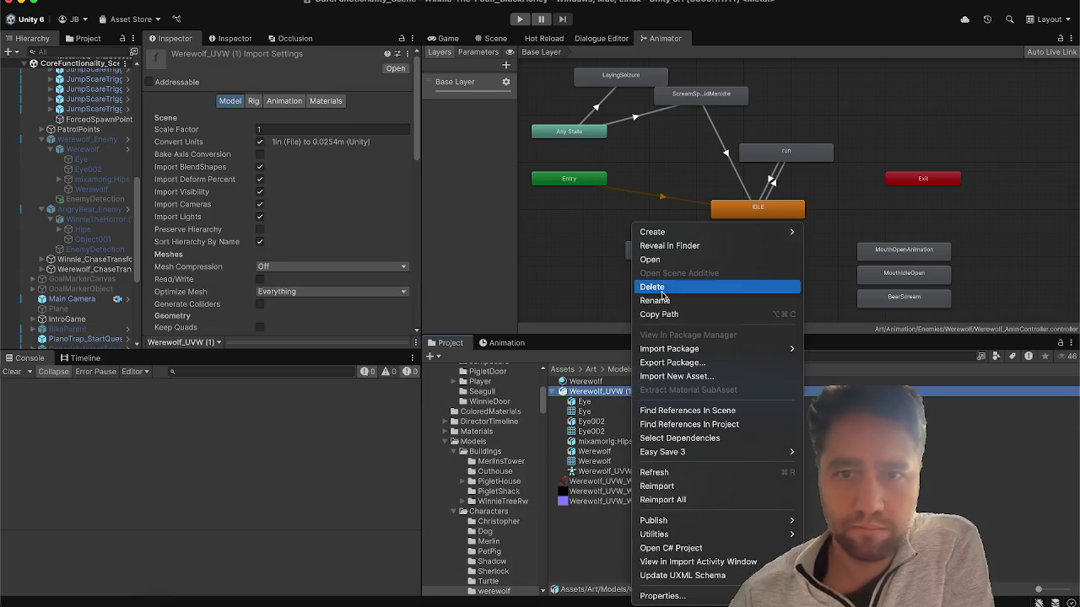
pyautogui.click(663, 247)
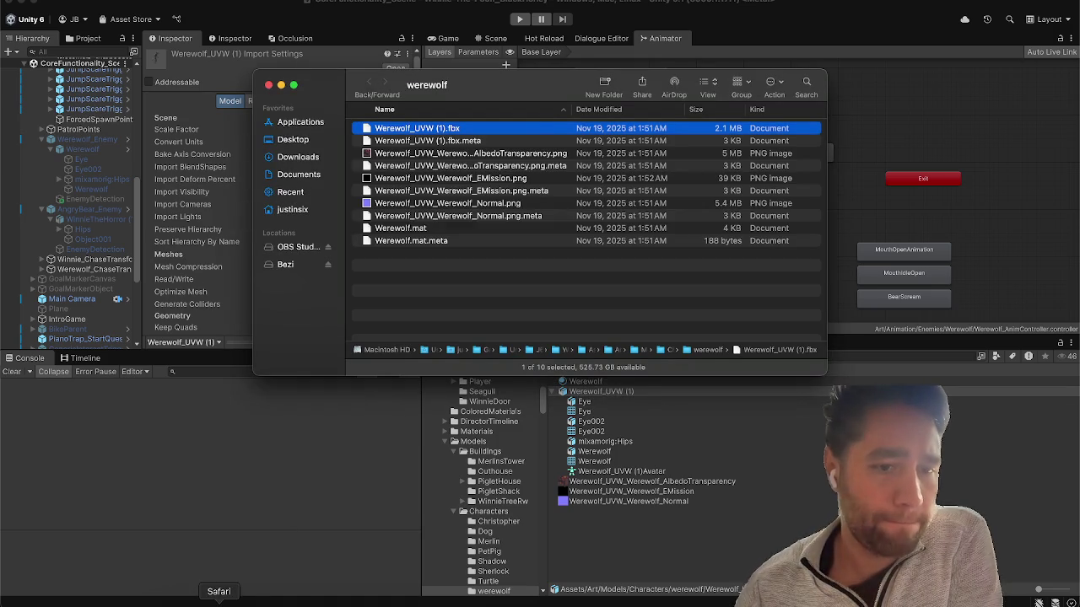
pyautogui.click(218, 599)
pyautogui.click(970, 165)
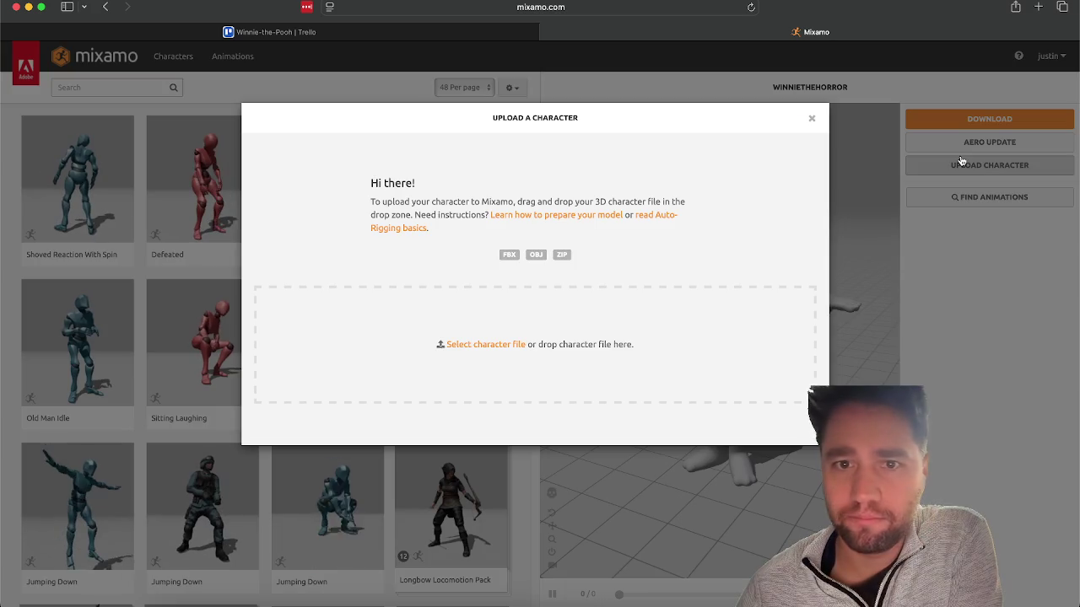
# Upload Werewolf_UVW (1).fbx from Finder, accept the auto-rig and switch to that character.
pyautogui.click(174, 602)
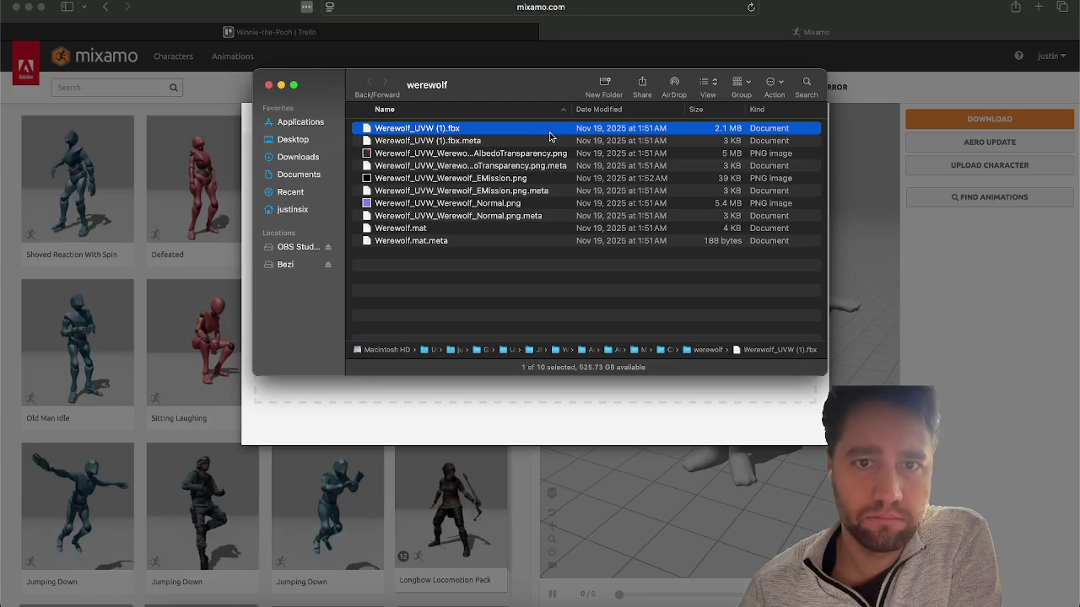
pyautogui.moveTo(549, 132)
pyautogui.mouseDown()
pyautogui.moveTo(460, 340)
pyautogui.moveTo(458, 574)
pyautogui.moveTo(494, 415)
pyautogui.mouseUp()
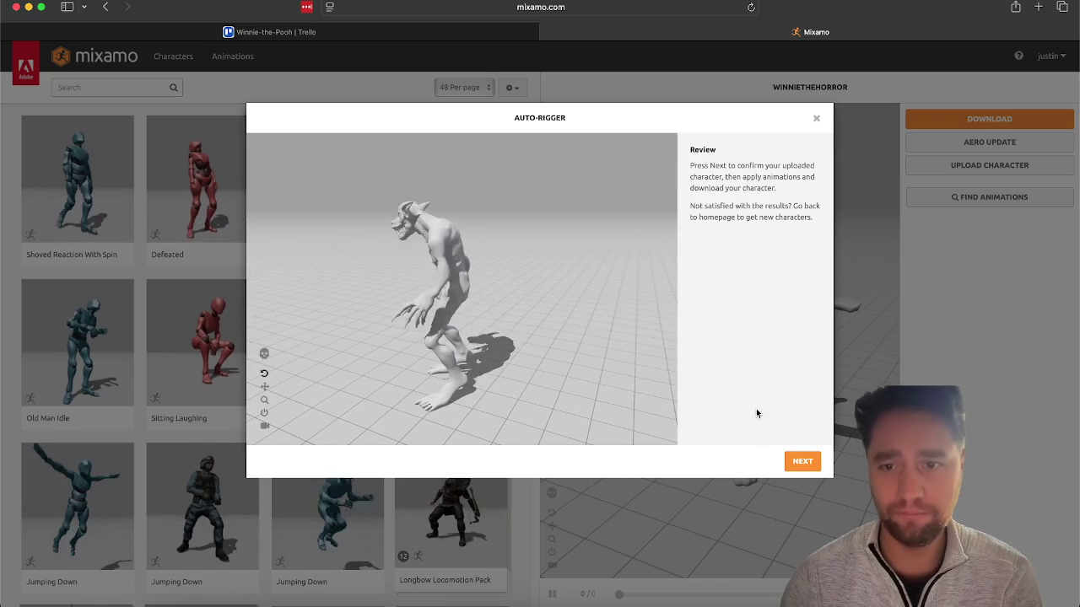
pyautogui.click(800, 460)
pyautogui.click(800, 460)
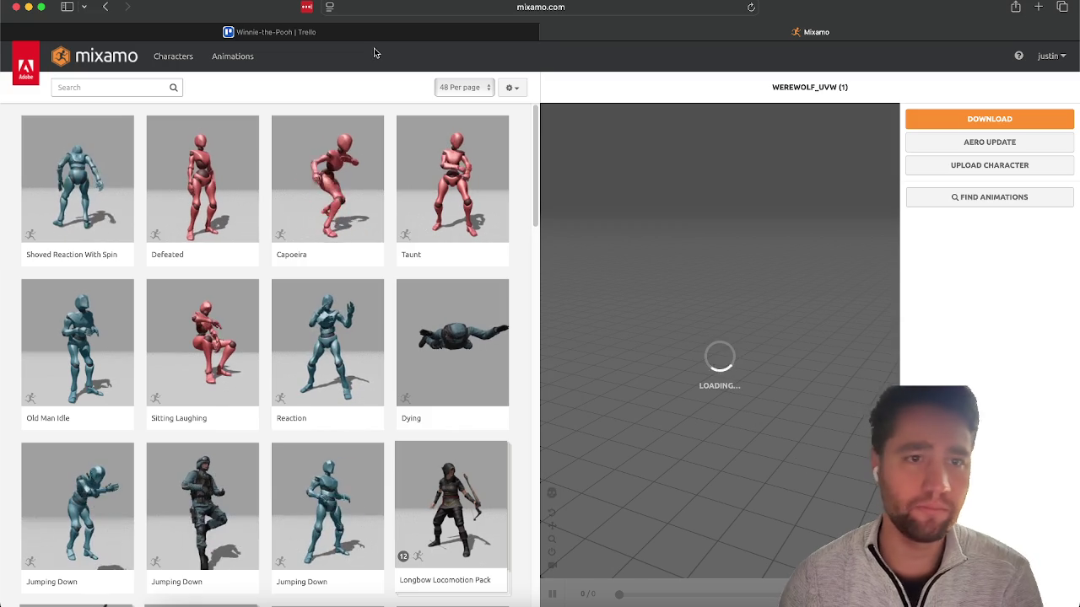
# Search Mixamo for 'crawl' and apply the Crawling animation to the werewolf.
pyautogui.click(88, 87)
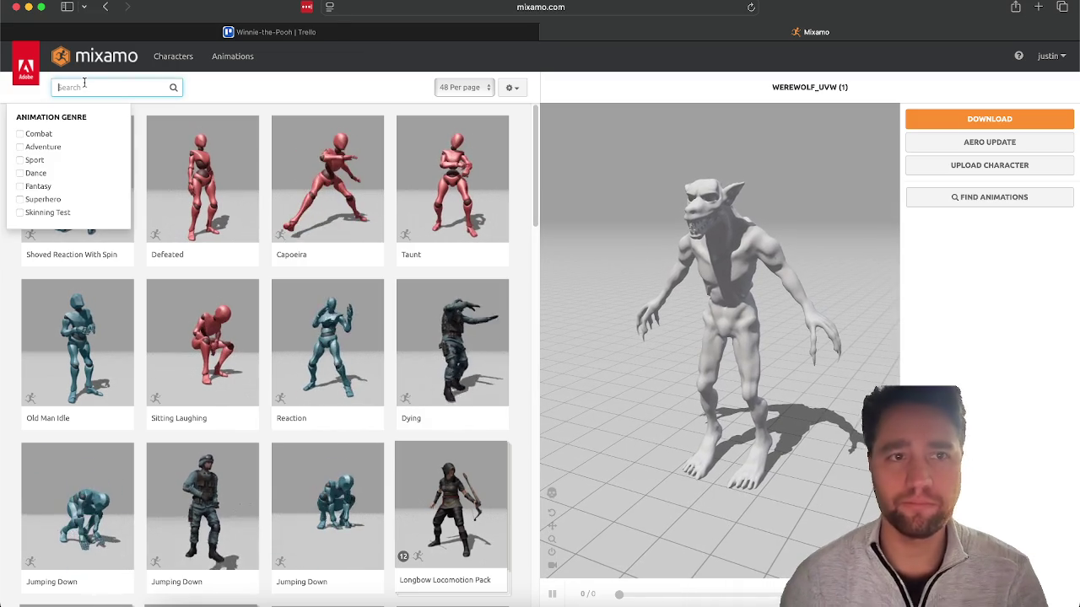
pyautogui.write('crawl')
pyautogui.press('Return')
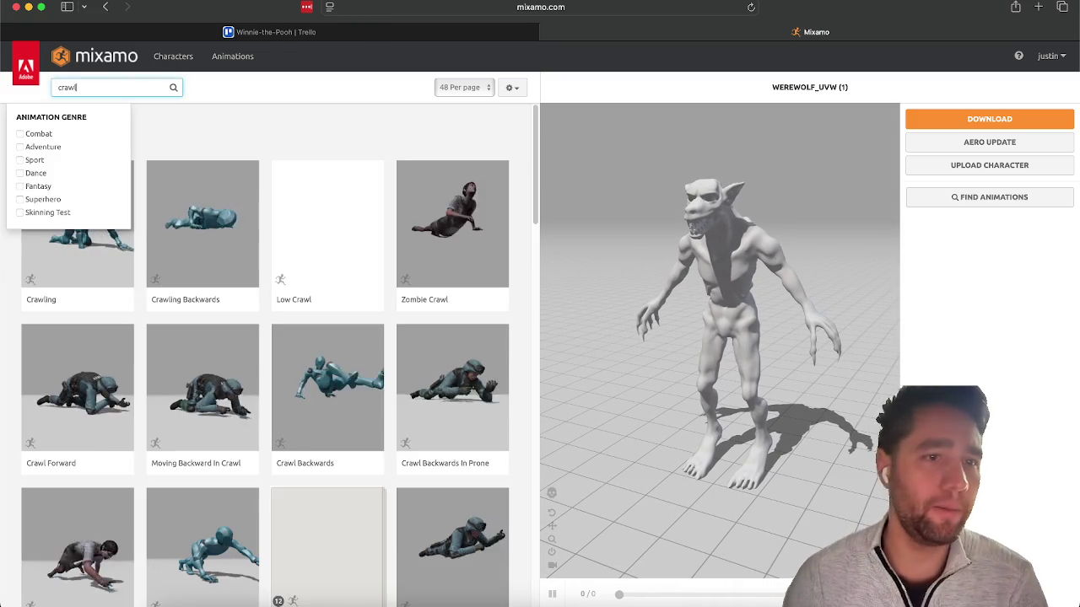
pyautogui.click(89, 219)
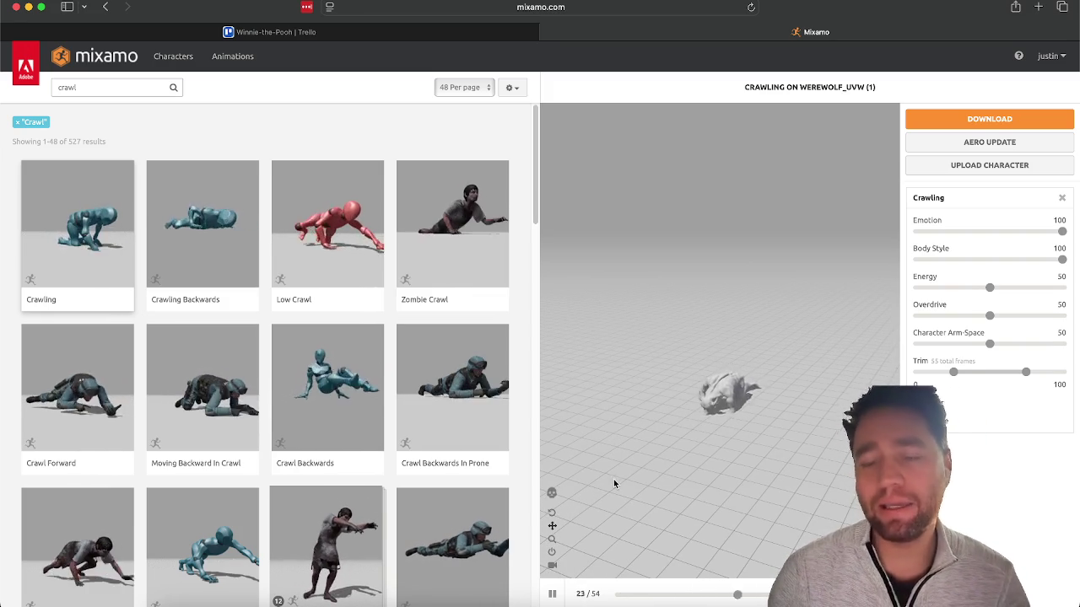
pyautogui.scroll(-3, 405, 321)
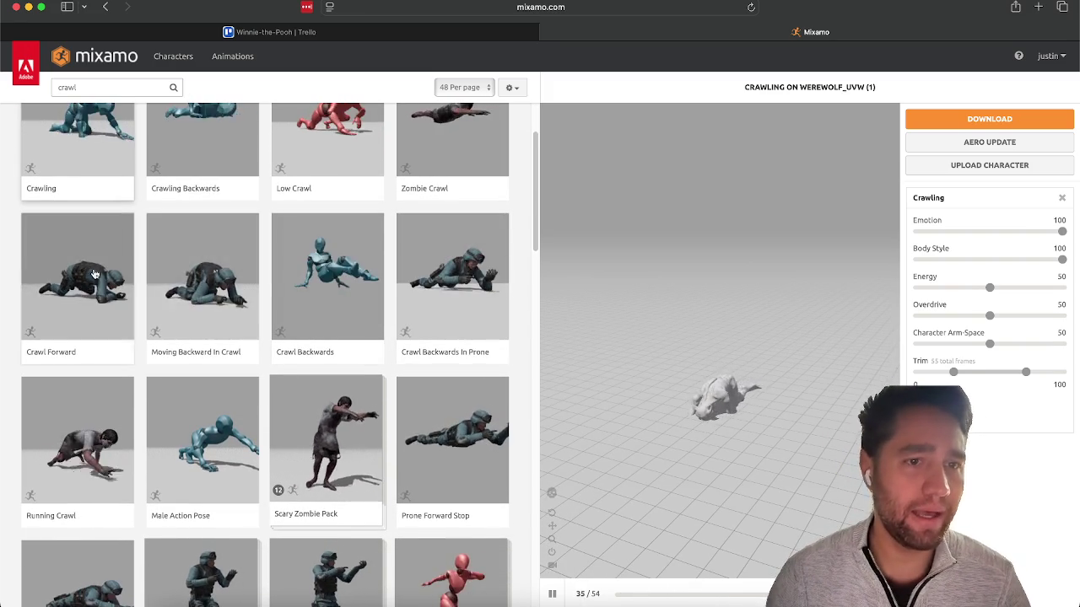
# Try Crawl Forward on the werewolf, then switch back to the Crawling animation.
pyautogui.click(97, 276)
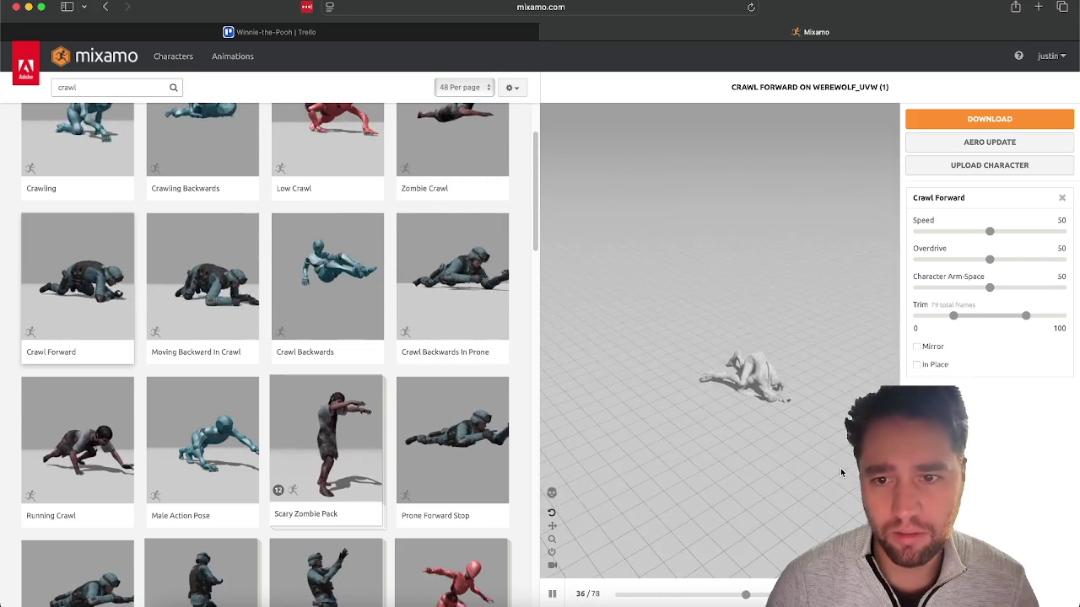
pyautogui.moveTo(841, 472); pyautogui.dragTo(809, 422)
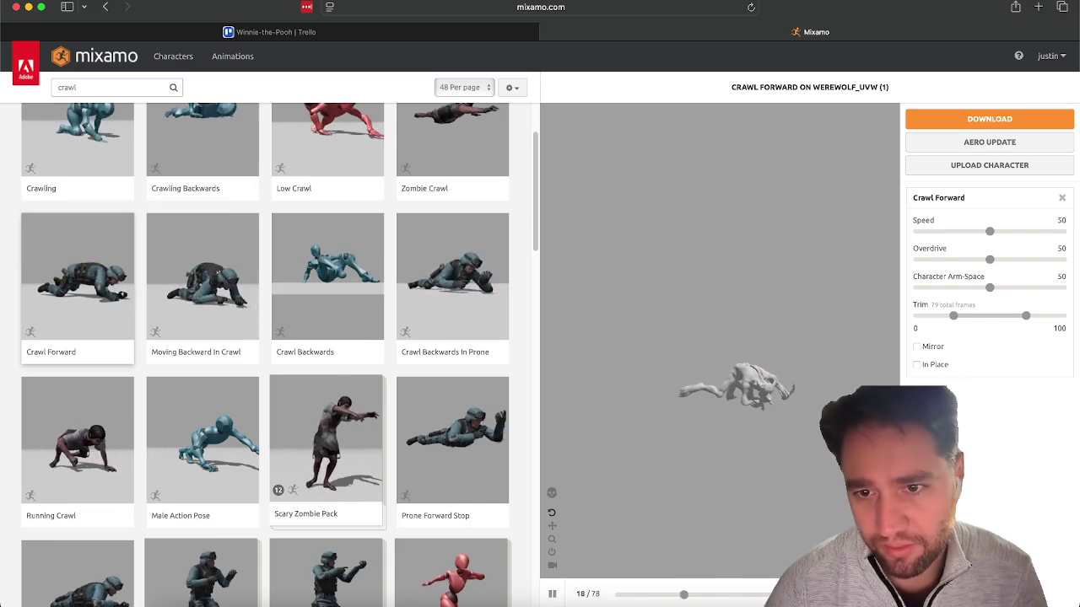
pyautogui.click(118, 143)
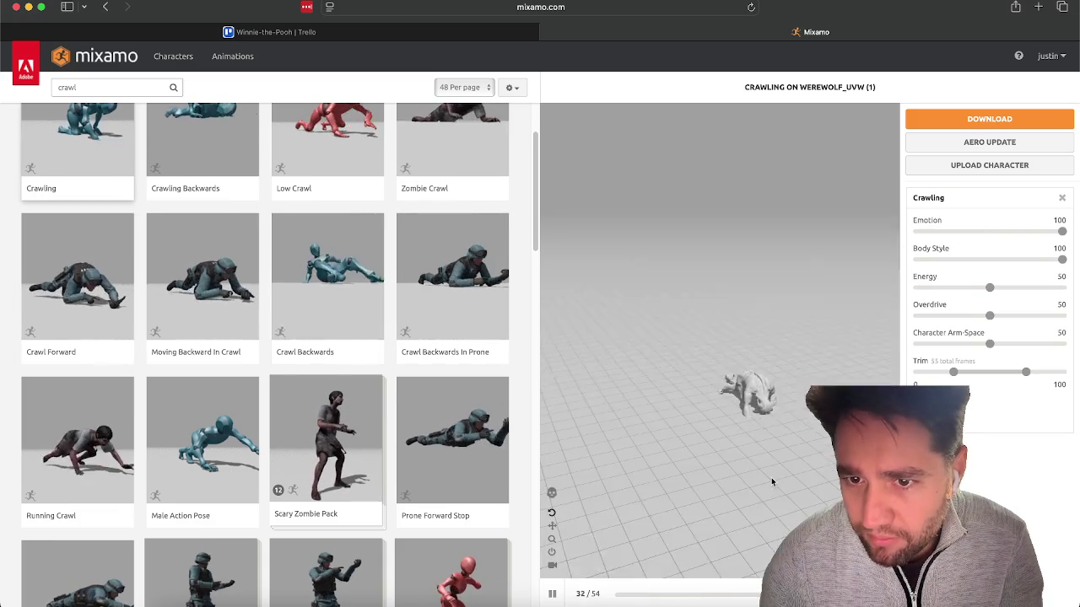
pyautogui.moveTo(771, 471)
pyautogui.mouseDown()
pyautogui.moveTo(763, 410)
pyautogui.moveTo(777, 447)
pyautogui.moveTo(771, 418)
pyautogui.mouseUp()
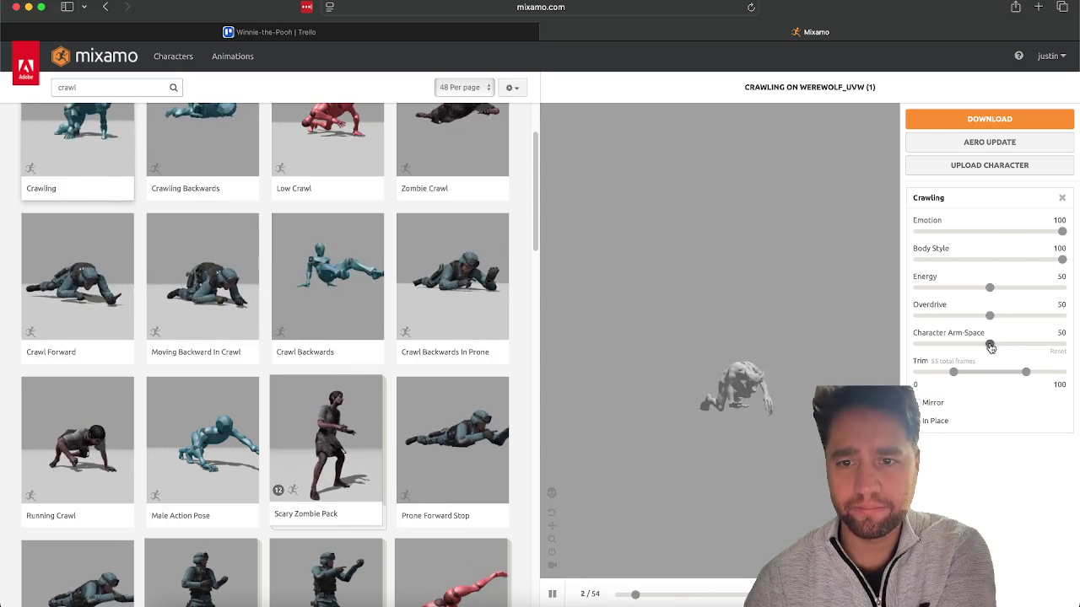
# Test and reset the sliders: Arm-Space 50, Energy 50, Body Style 100.
pyautogui.moveTo(1053, 347); pyautogui.dragTo(1070, 349)
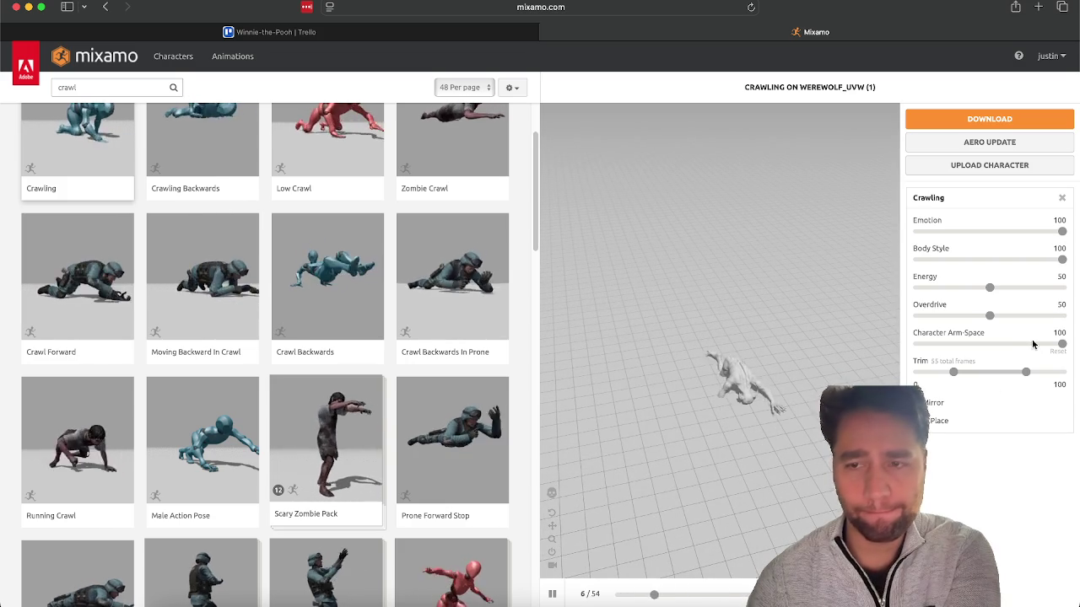
pyautogui.click(1058, 352)
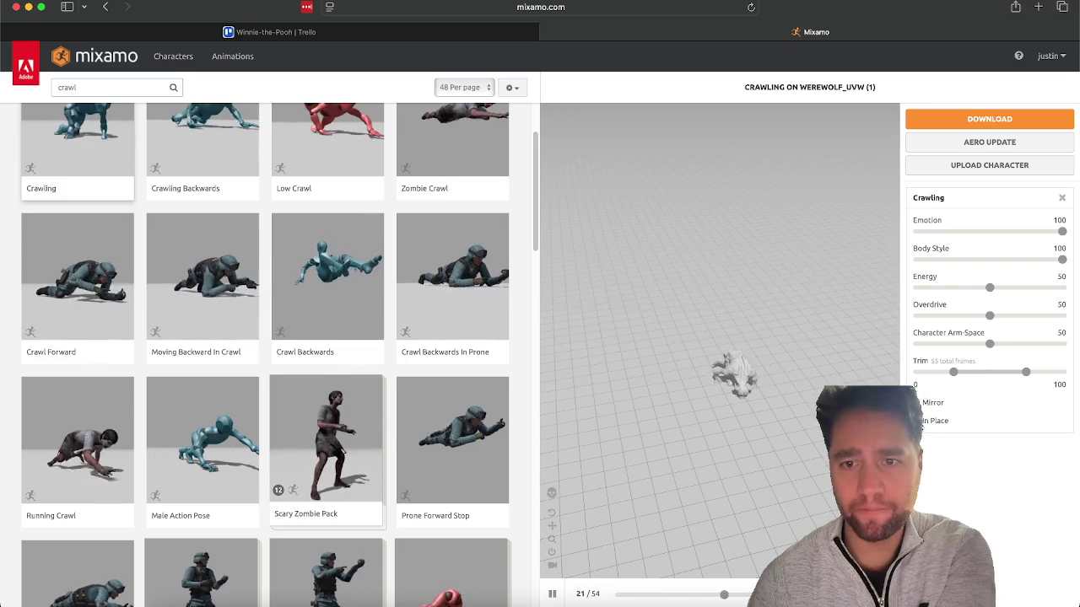
pyautogui.click(918, 421)
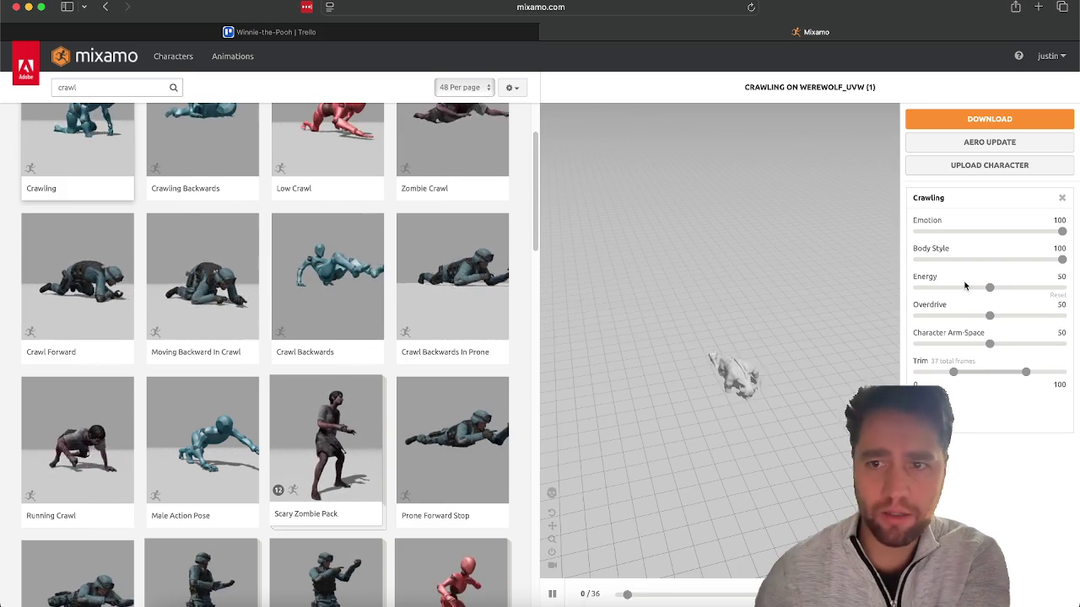
pyautogui.click(1061, 288)
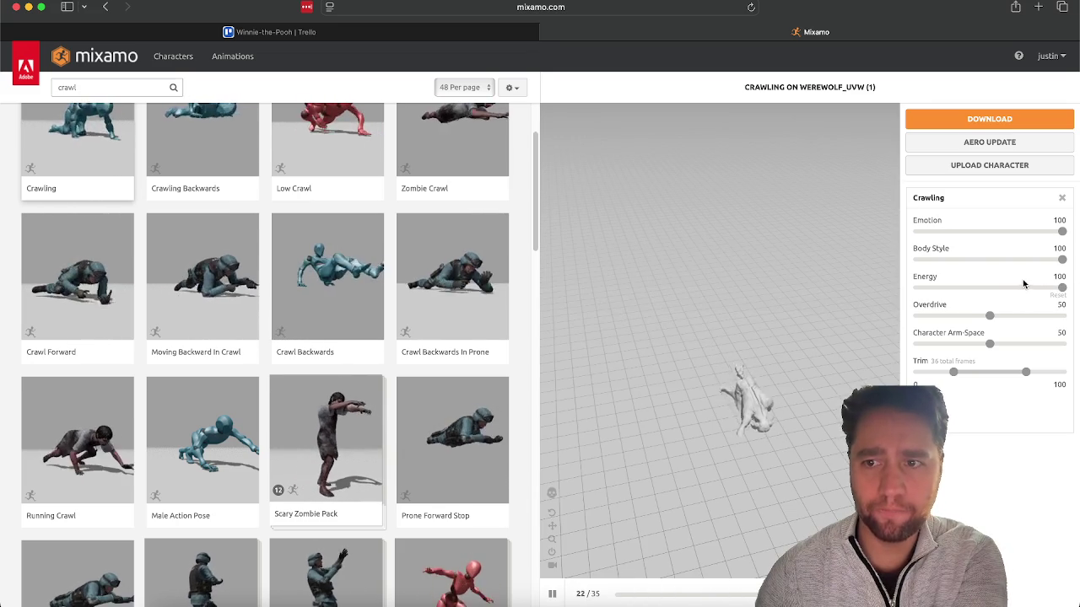
pyautogui.click(1052, 297)
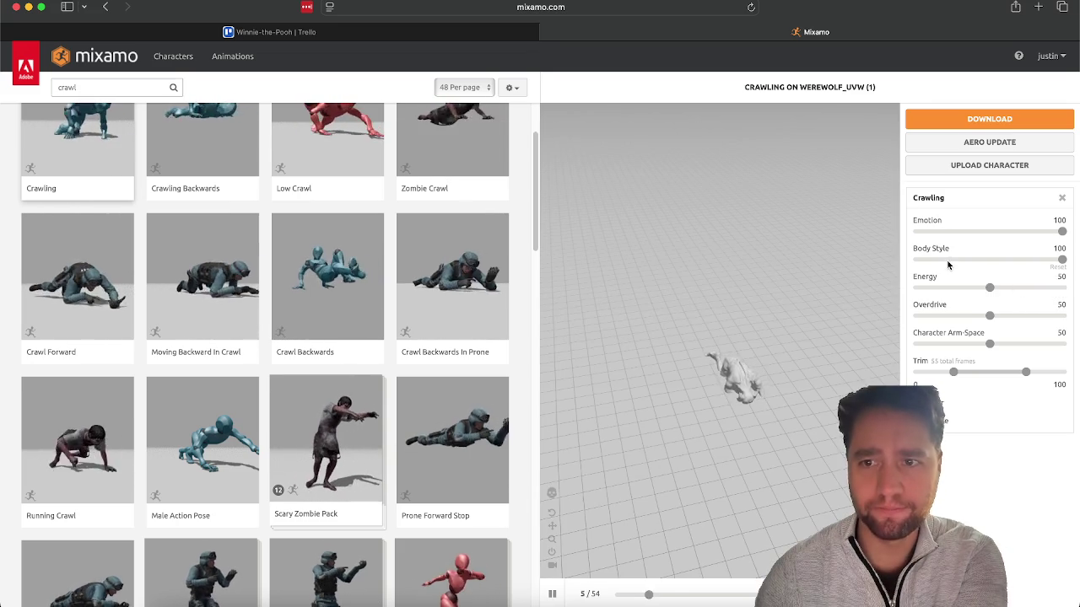
pyautogui.click(1055, 268)
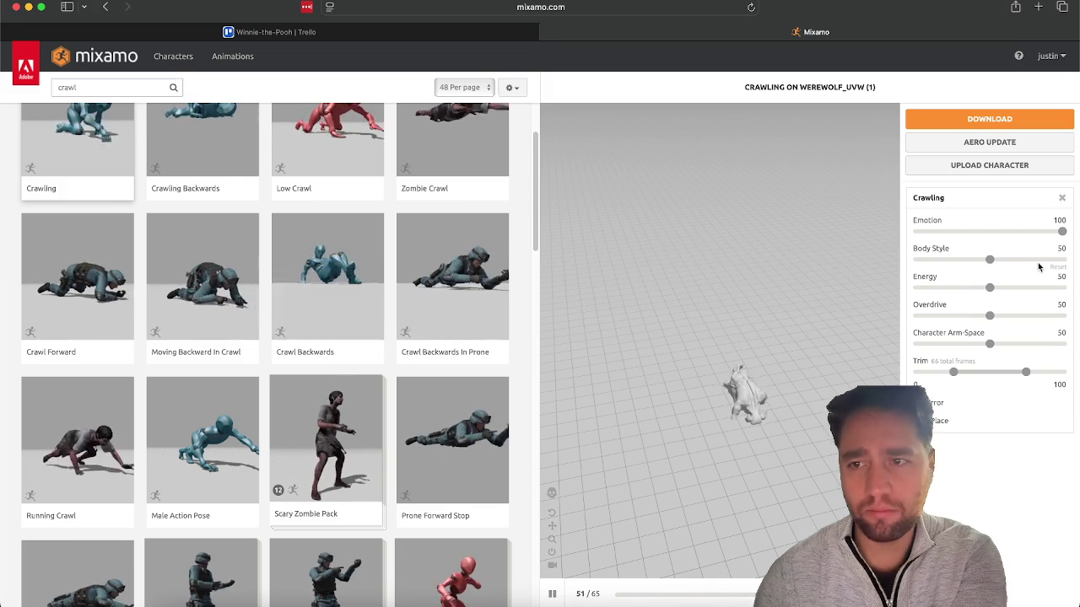
pyautogui.click(1058, 269)
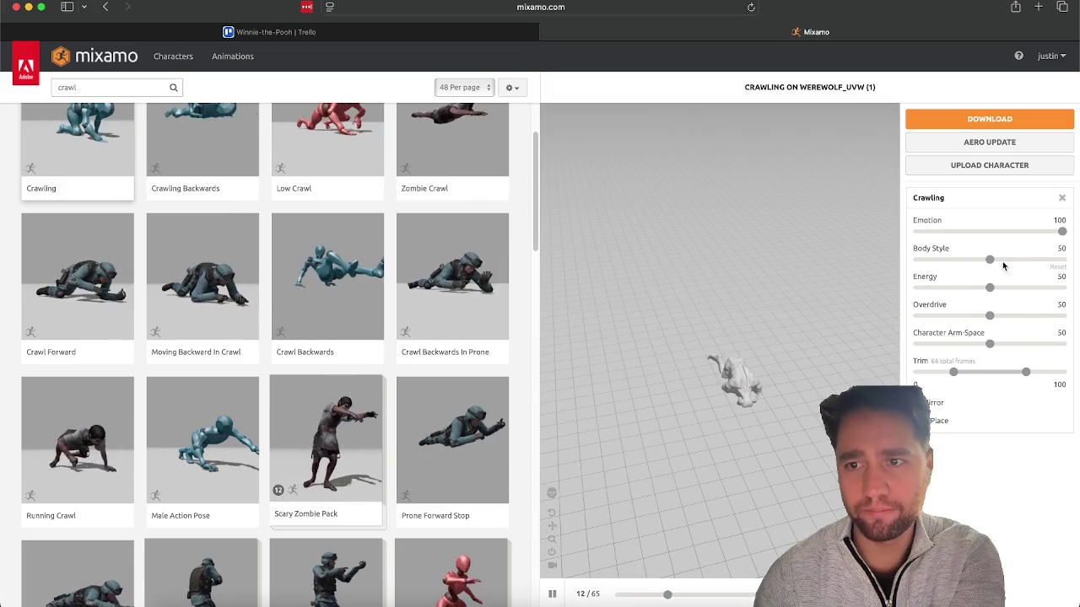
pyautogui.click(1061, 259)
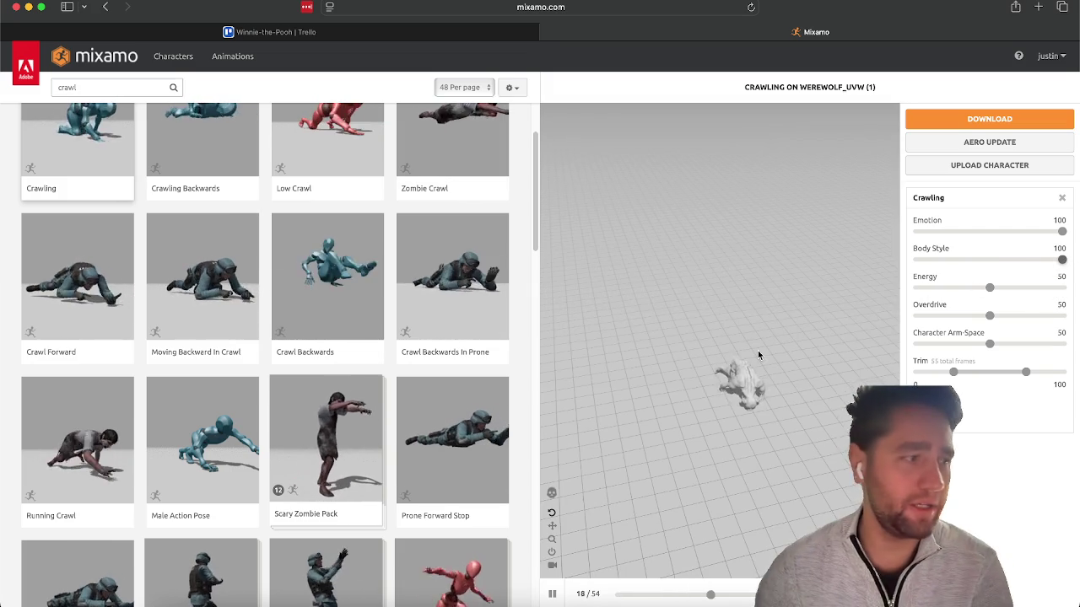
pyautogui.moveTo(758, 353)
pyautogui.mouseDown()
pyautogui.moveTo(797, 341)
pyautogui.moveTo(755, 311)
pyautogui.moveTo(762, 332)
pyautogui.mouseUp()
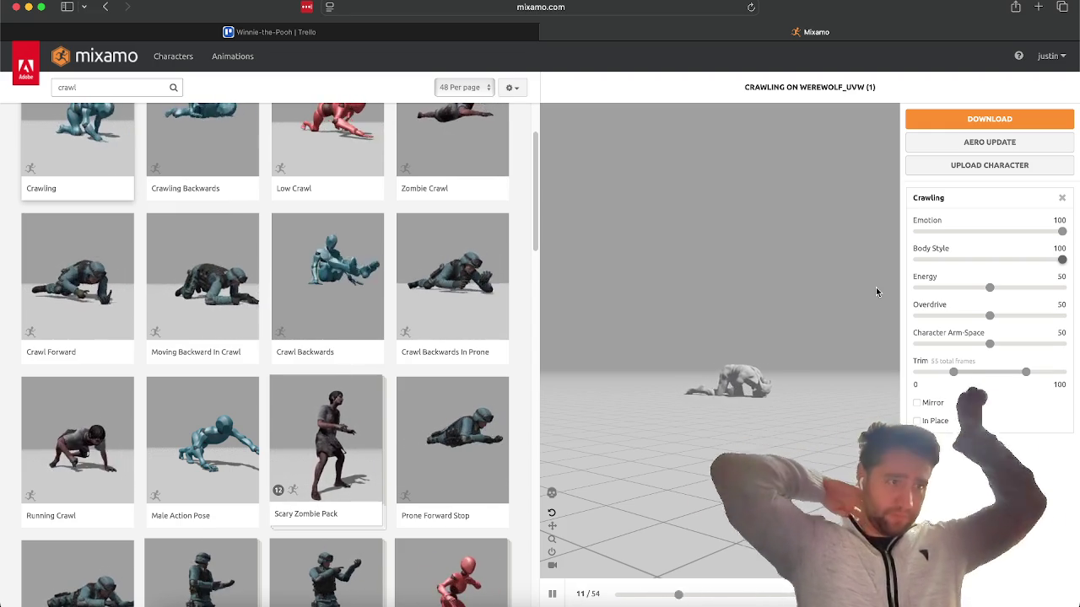
pyautogui.moveTo(869, 296)
pyautogui.mouseDown()
pyautogui.moveTo(767, 337)
pyautogui.moveTo(765, 396)
pyautogui.moveTo(869, 355)
pyautogui.moveTo(750, 382)
pyautogui.mouseUp()
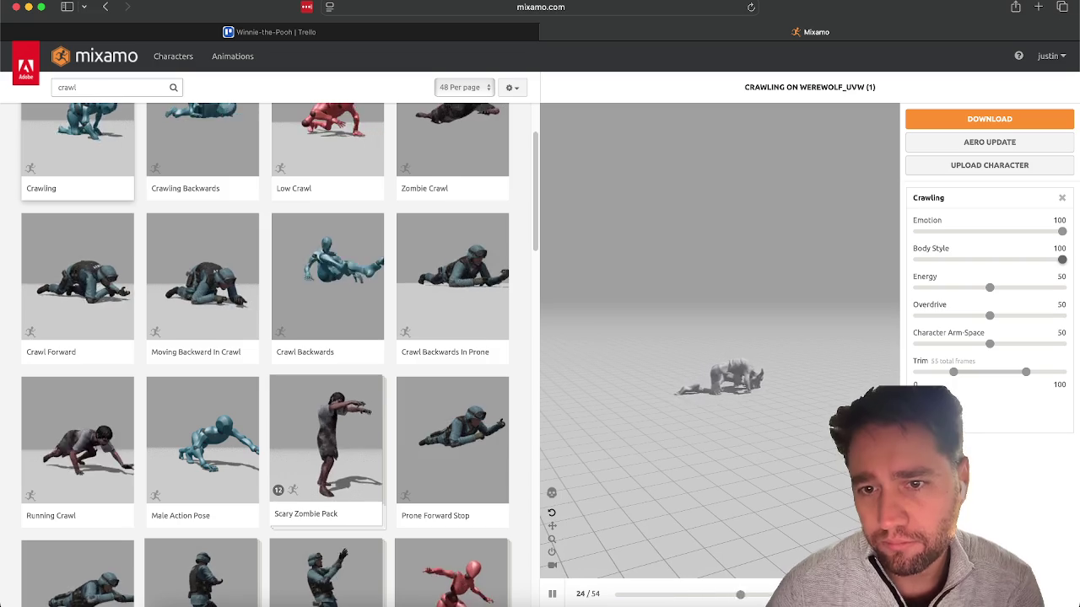
pyautogui.scroll(3, 215, 248)
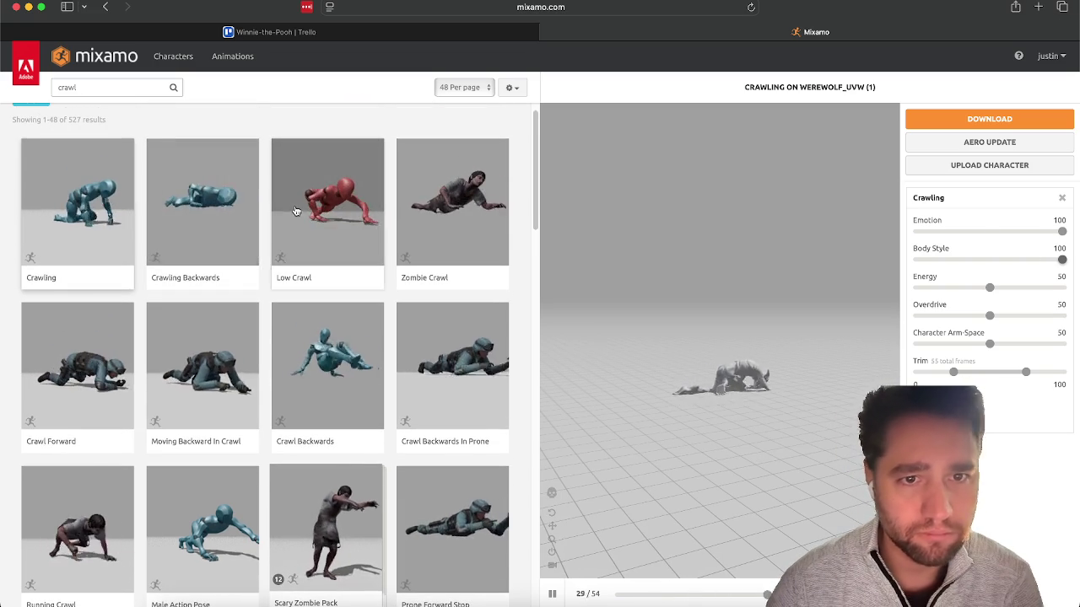
# Preview the Low Crawl and Zombie Crawl animations on the werewolf.
pyautogui.click(296, 211)
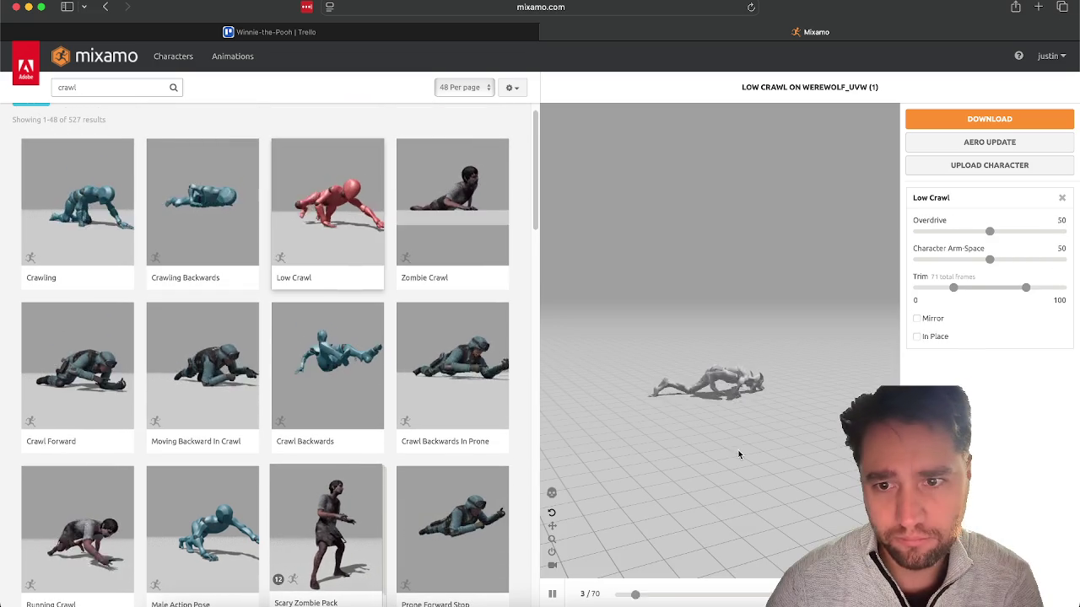
pyautogui.moveTo(620, 443)
pyautogui.mouseDown()
pyautogui.moveTo(652, 385)
pyautogui.moveTo(650, 397)
pyautogui.mouseUp()
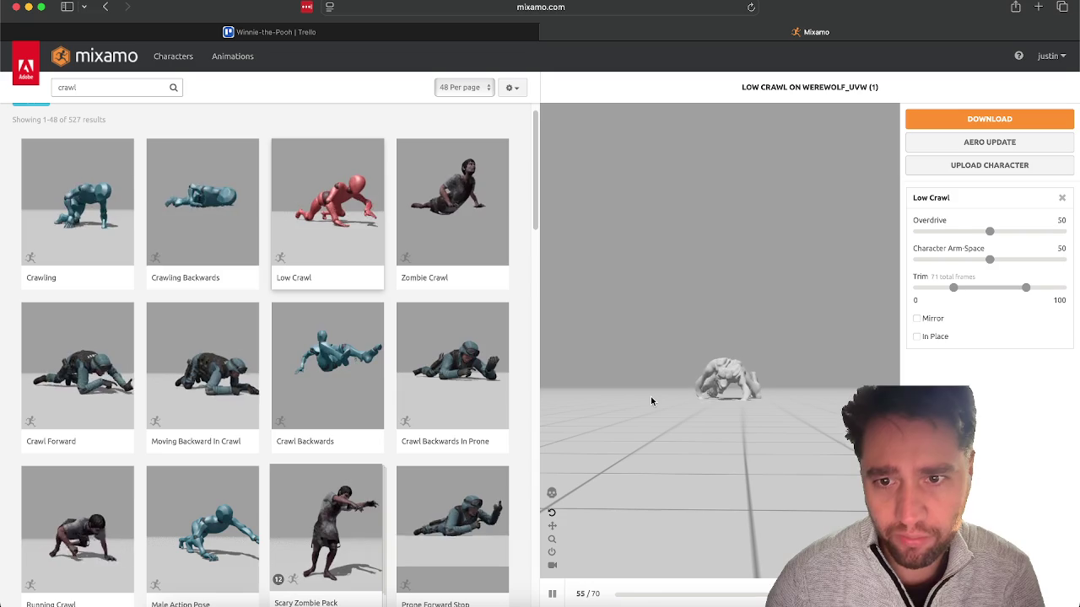
pyautogui.moveTo(650, 396)
pyautogui.mouseDown()
pyautogui.moveTo(700, 431)
pyautogui.moveTo(551, 374)
pyautogui.moveTo(573, 410)
pyautogui.moveTo(617, 396)
pyautogui.mouseUp()
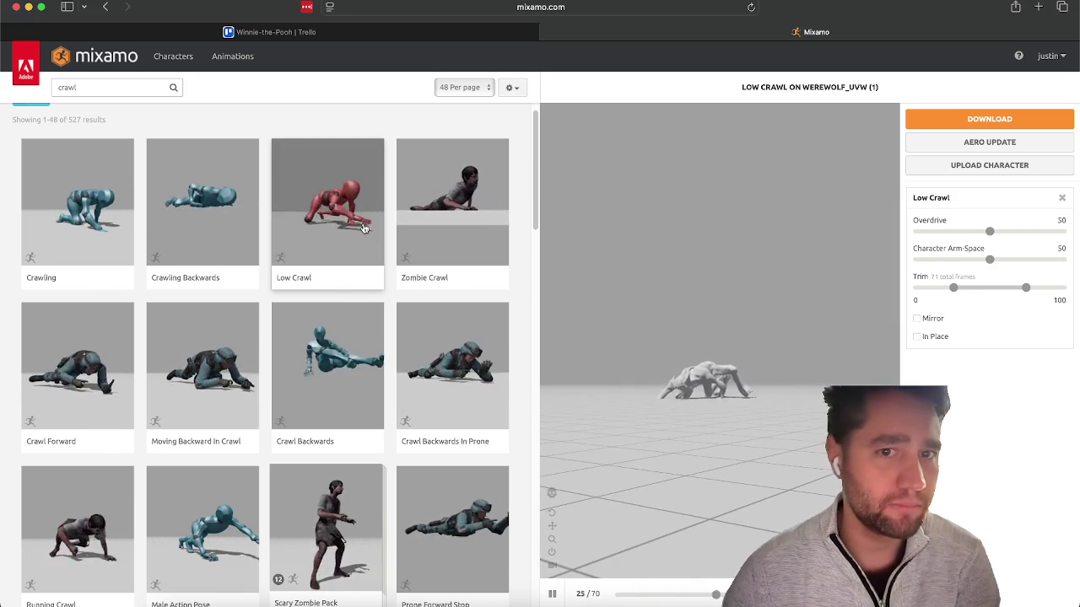
pyautogui.click(455, 226)
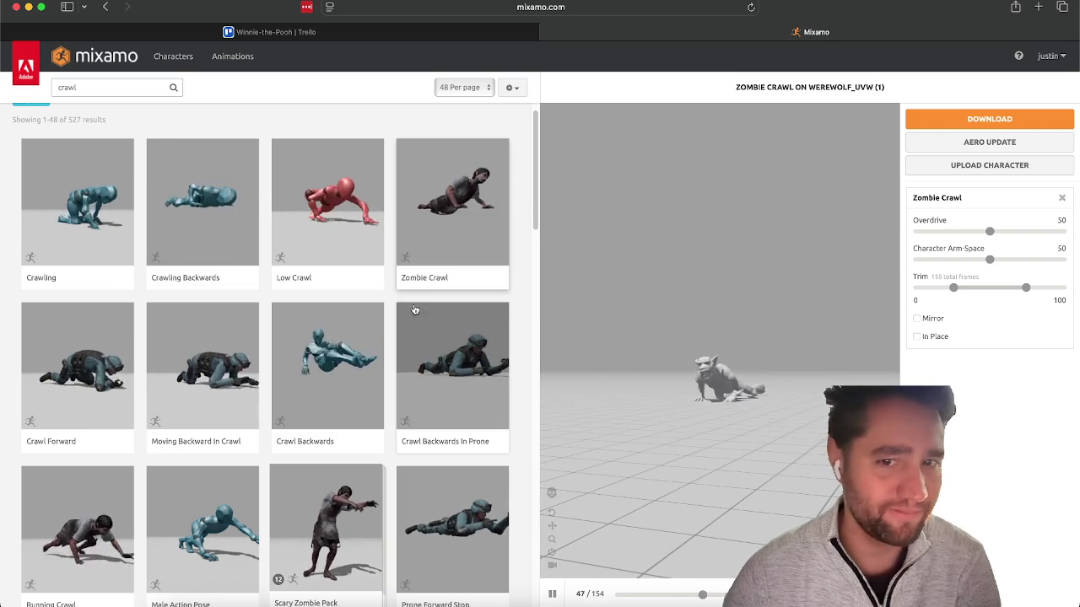
pyautogui.moveTo(660, 362)
pyautogui.mouseDown()
pyautogui.moveTo(696, 403)
pyautogui.moveTo(650, 361)
pyautogui.mouseUp()
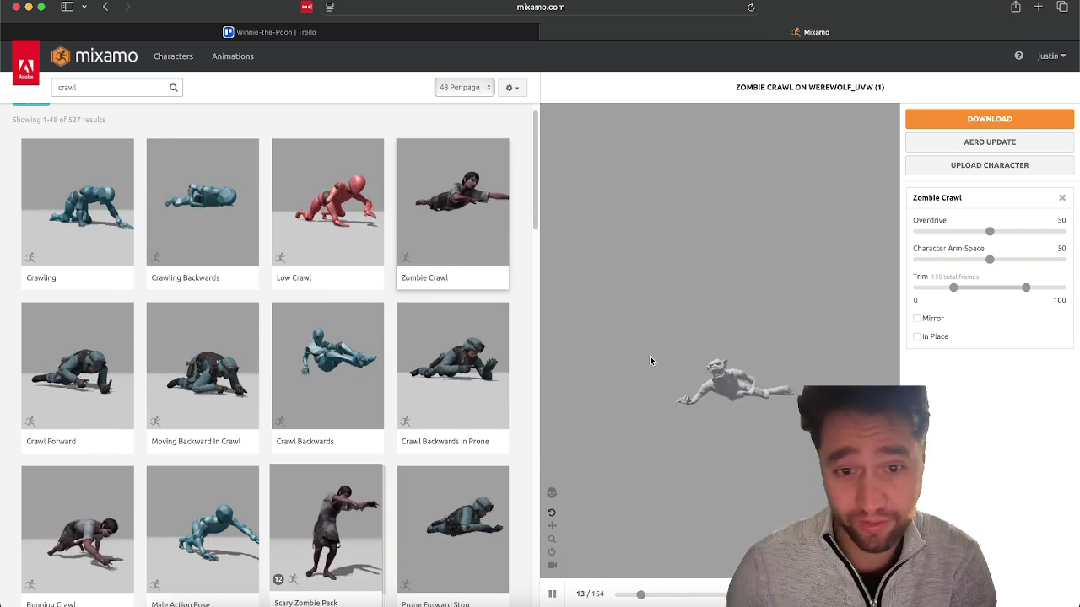
# Compare Crawl Backwards, Low Crawl and Crawling Backwards, then load Running Crawl.
pyautogui.click(338, 363)
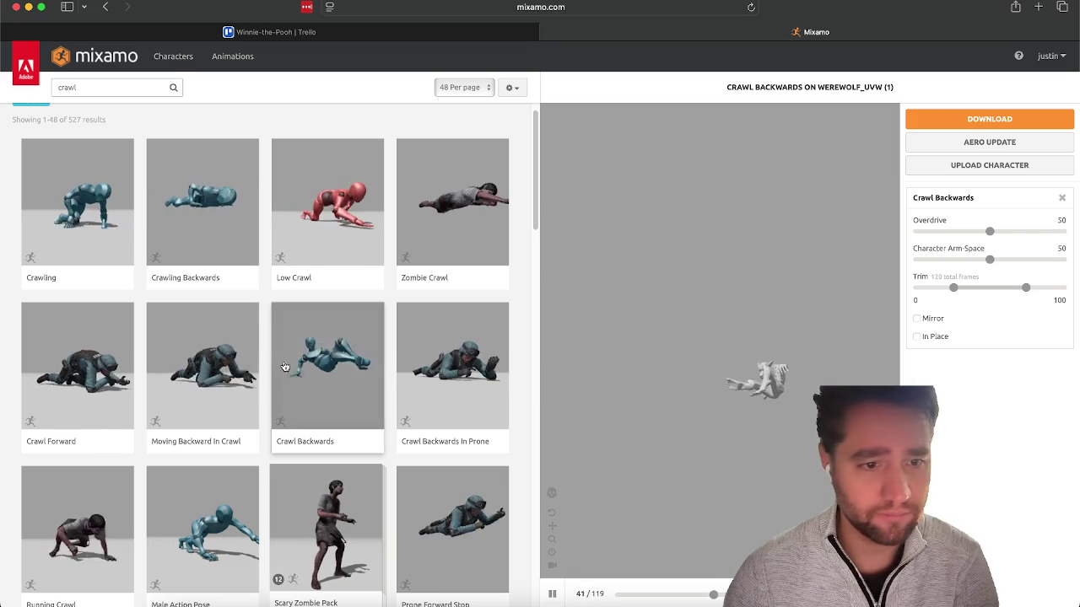
pyautogui.click(304, 257)
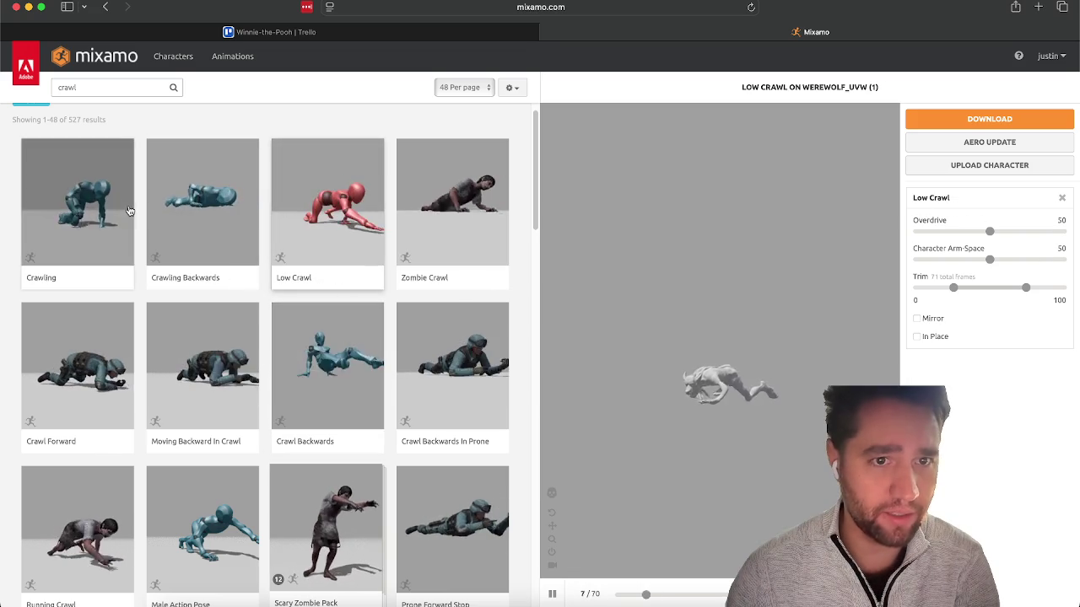
pyautogui.click(188, 218)
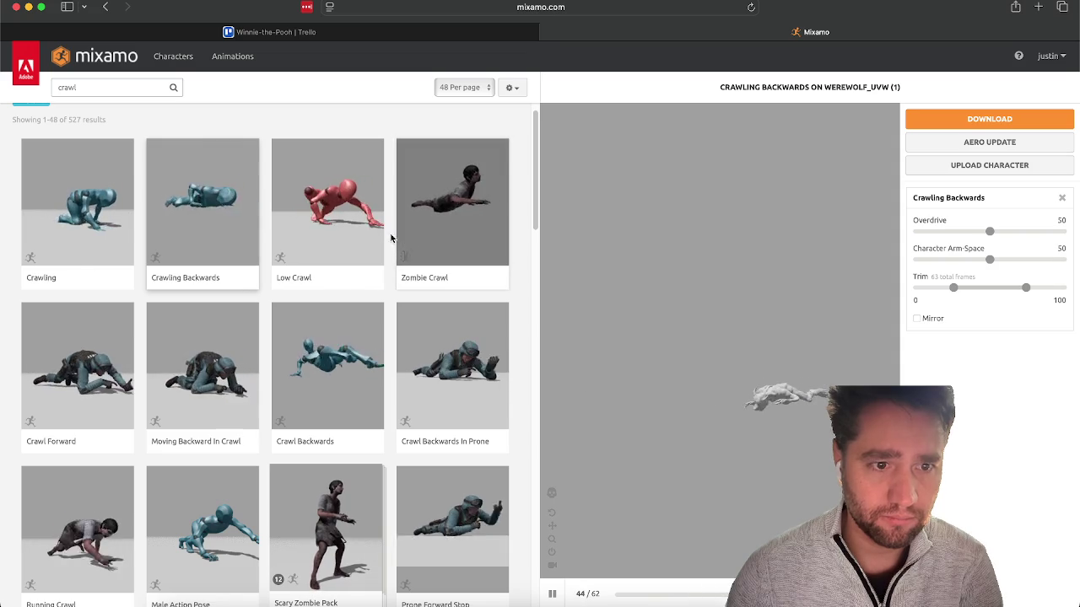
pyautogui.click(349, 228)
pyautogui.click(126, 537)
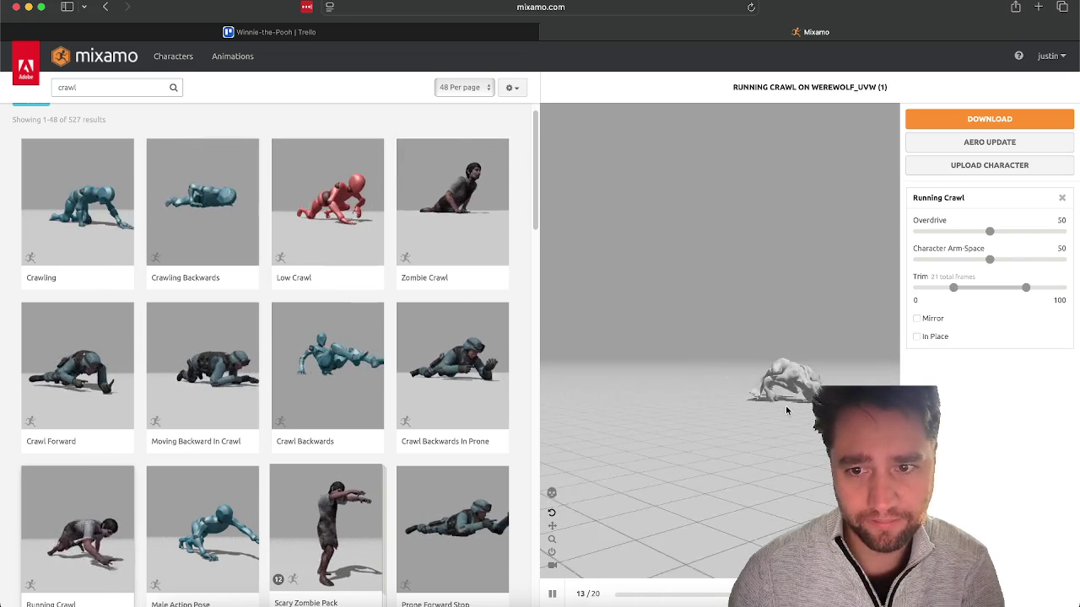
pyautogui.scroll(-5, 177, 350)
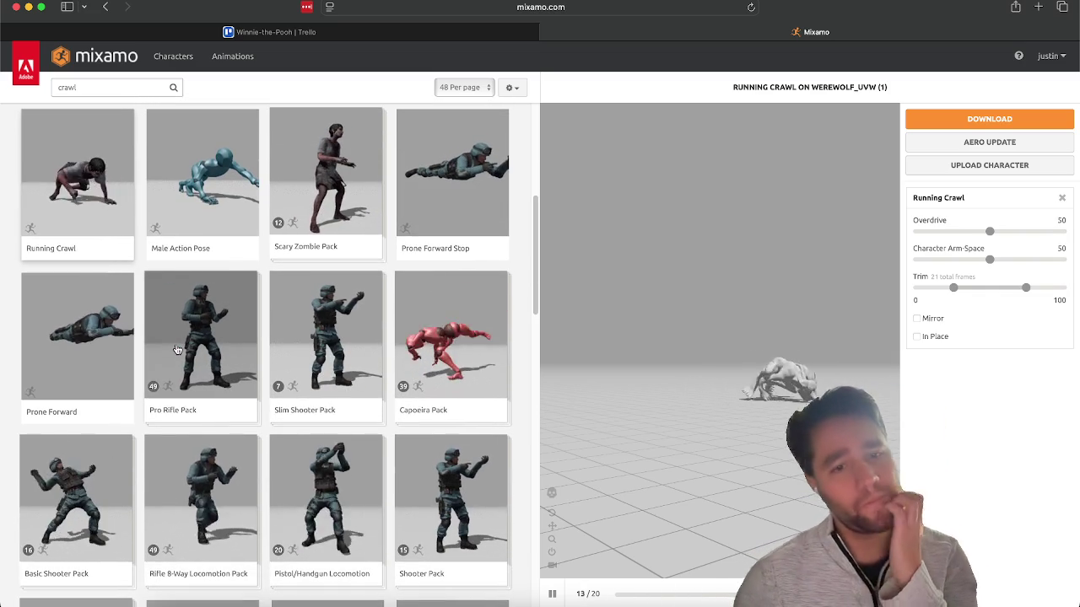
pyautogui.scroll(-2, 178, 349)
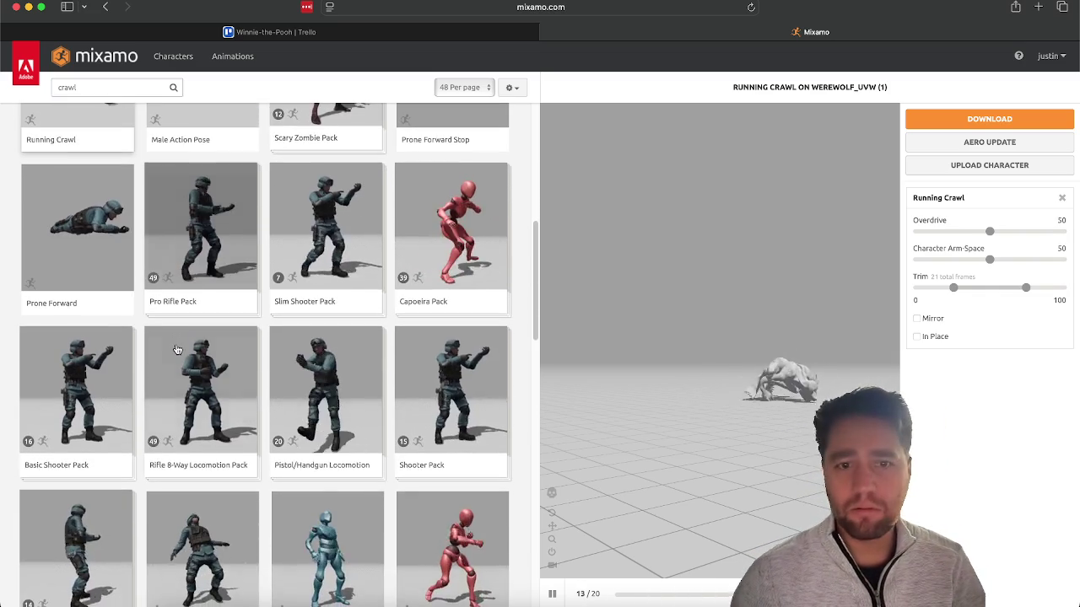
pyautogui.scroll(7, 177, 349)
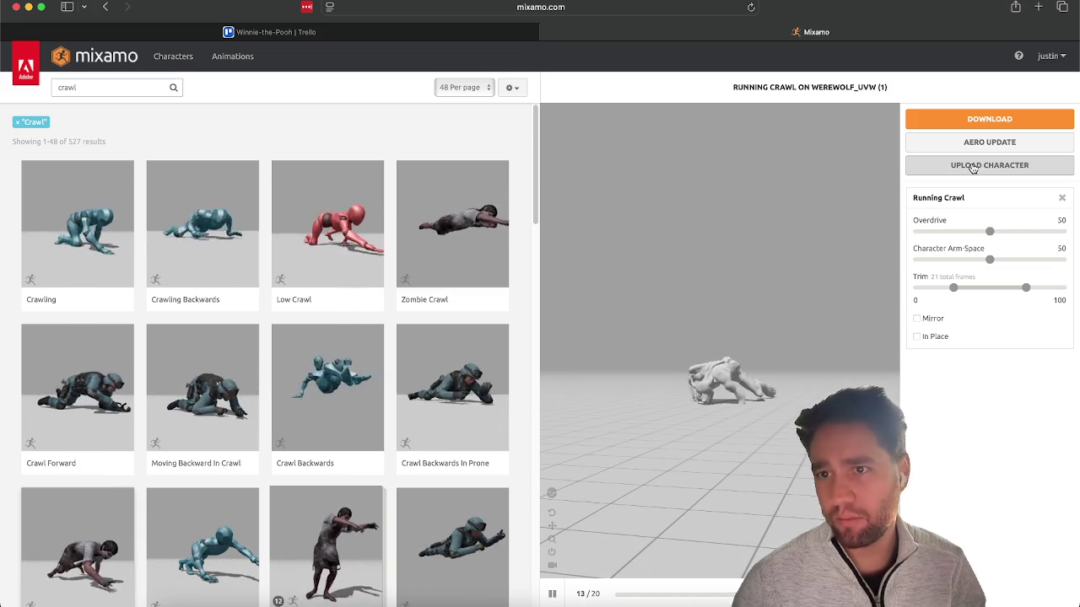
# Download Running Crawl from Mixamo as FBX Binary with skin at 30 fps.
pyautogui.click(987, 119)
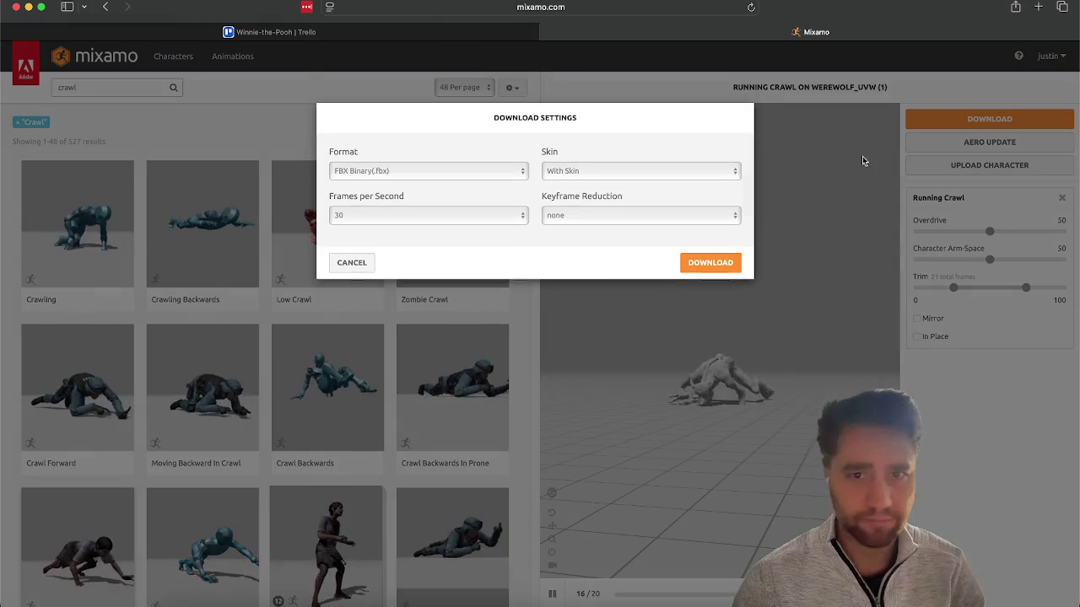
pyautogui.click(693, 269)
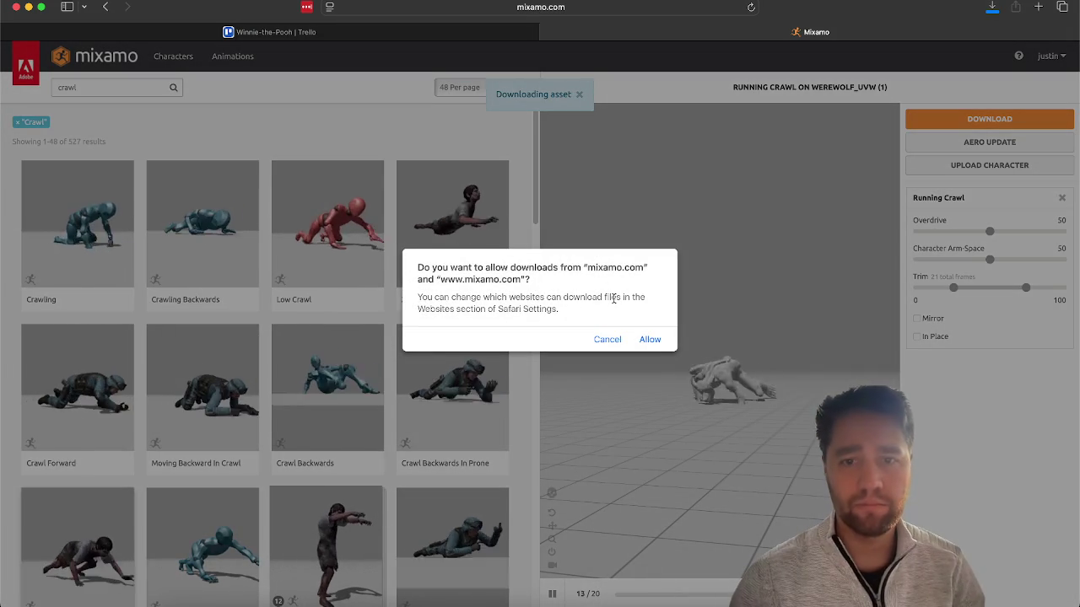
pyautogui.click(648, 340)
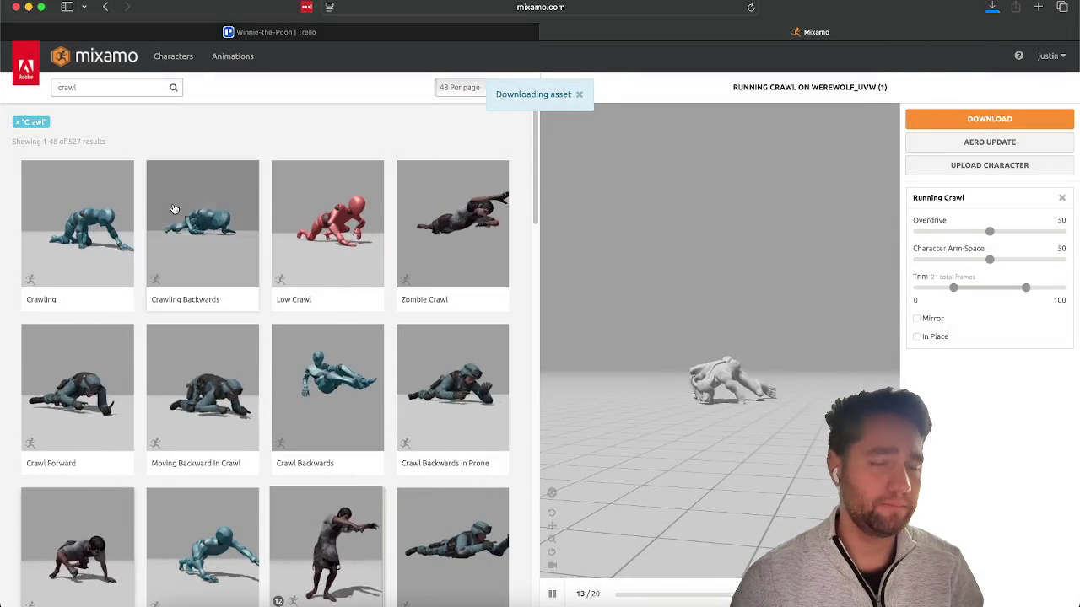
# Preview Low Crawl and download it with the same FBX settings, then preview Male Action Pose.
pyautogui.click(308, 241)
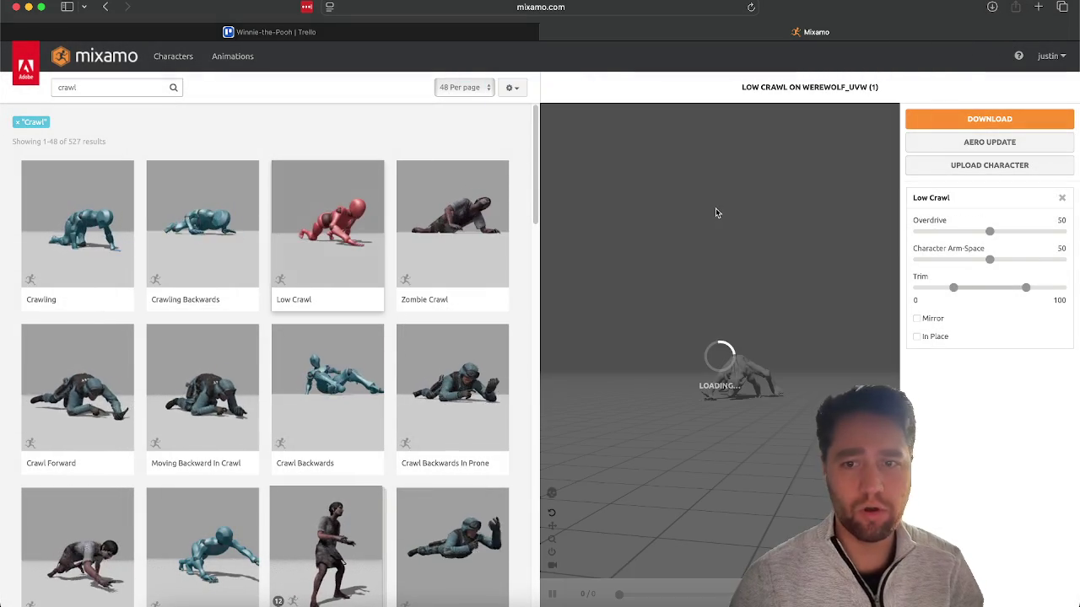
pyautogui.click(971, 119)
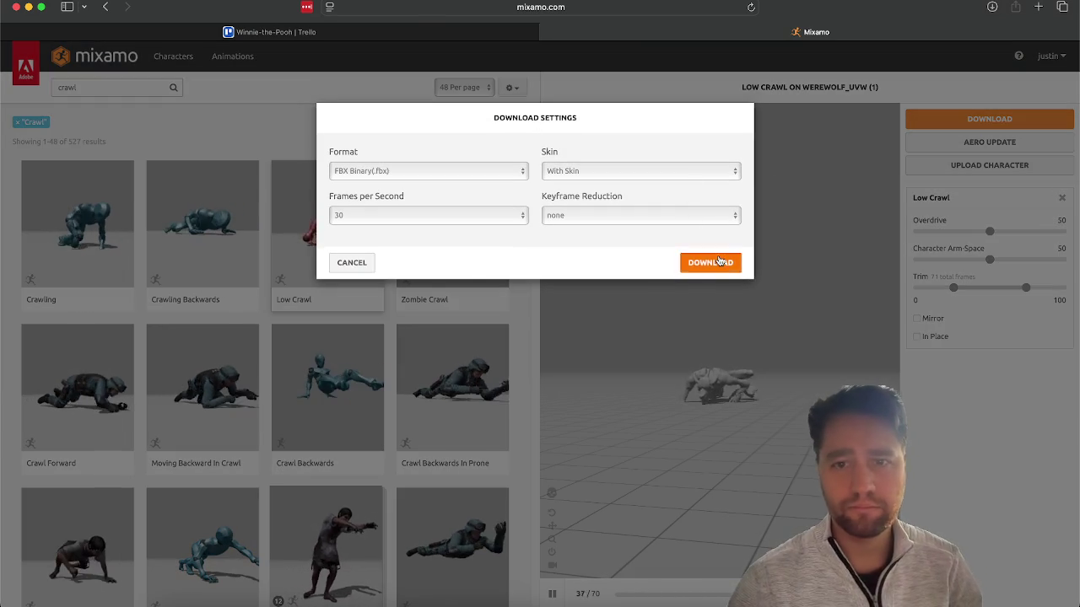
pyautogui.click(719, 261)
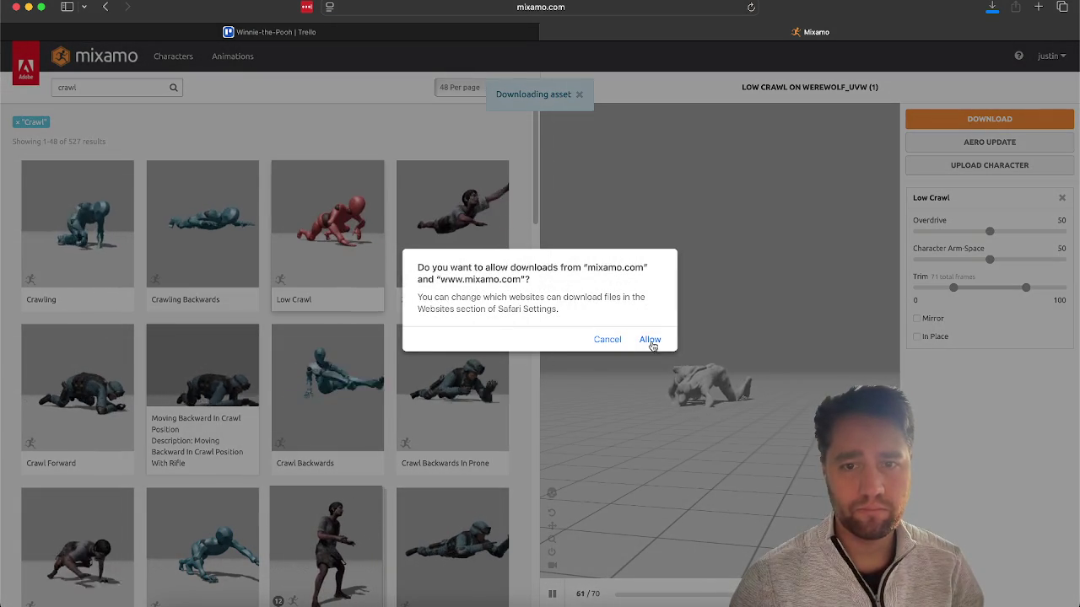
pyautogui.click(650, 340)
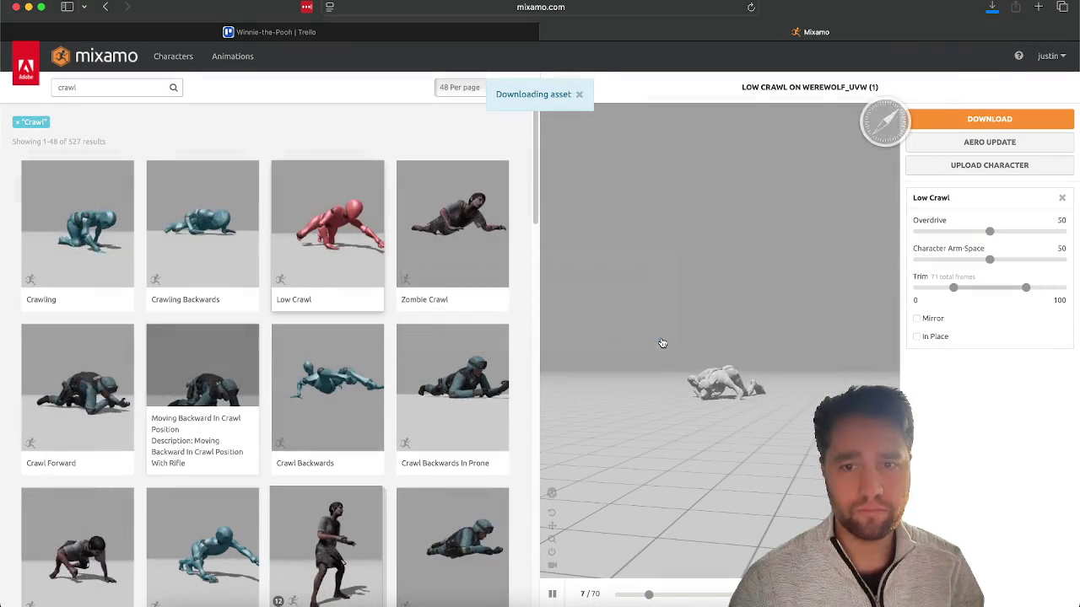
pyautogui.scroll(-3, 253, 439)
pyautogui.click(203, 445)
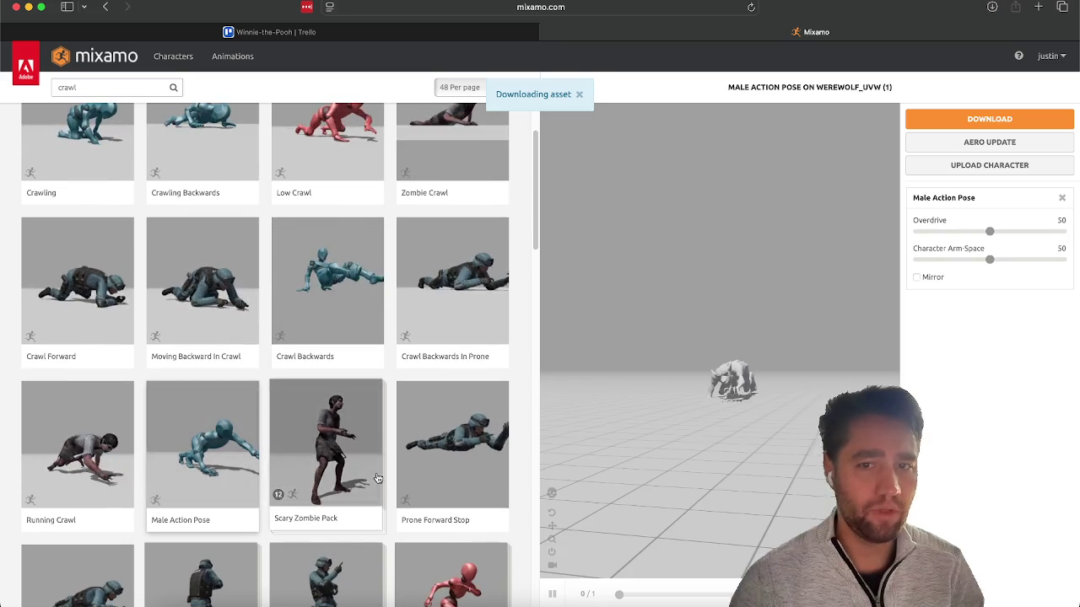
# Browse the crawl results and put the 54-frame Crawling animation back on the werewolf.
pyautogui.scroll(-6, 378, 479)
pyautogui.scroll(-2, 378, 478)
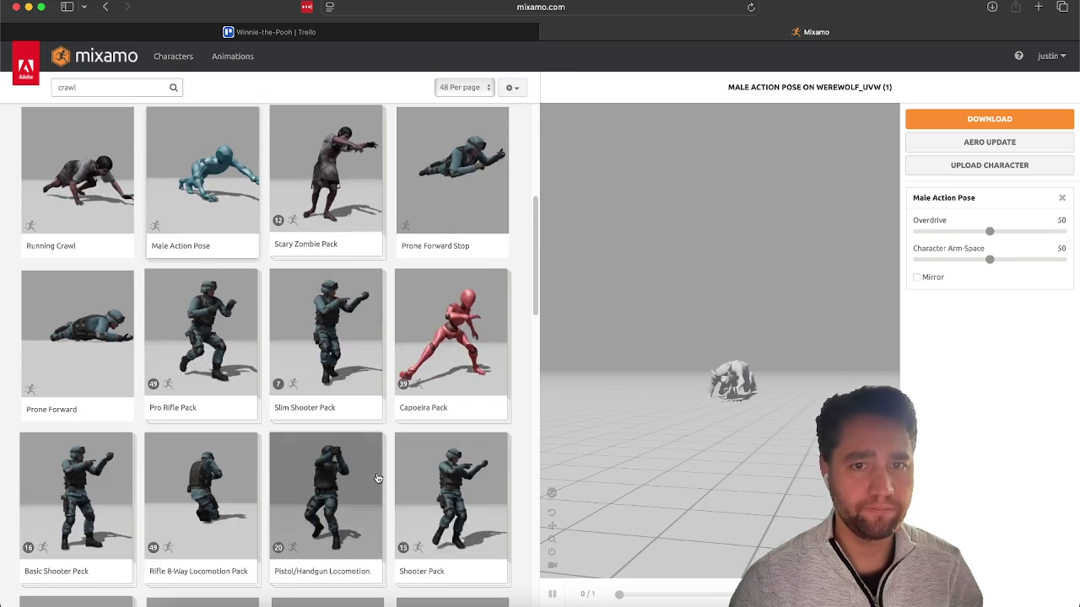
pyautogui.scroll(-15, 378, 478)
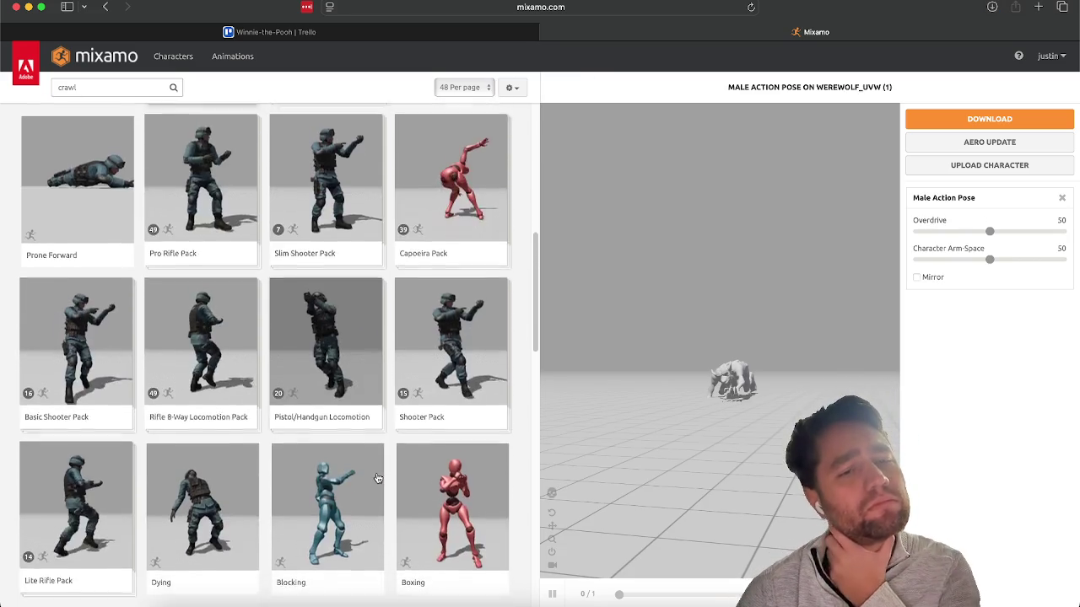
pyautogui.scroll(-14, 378, 479)
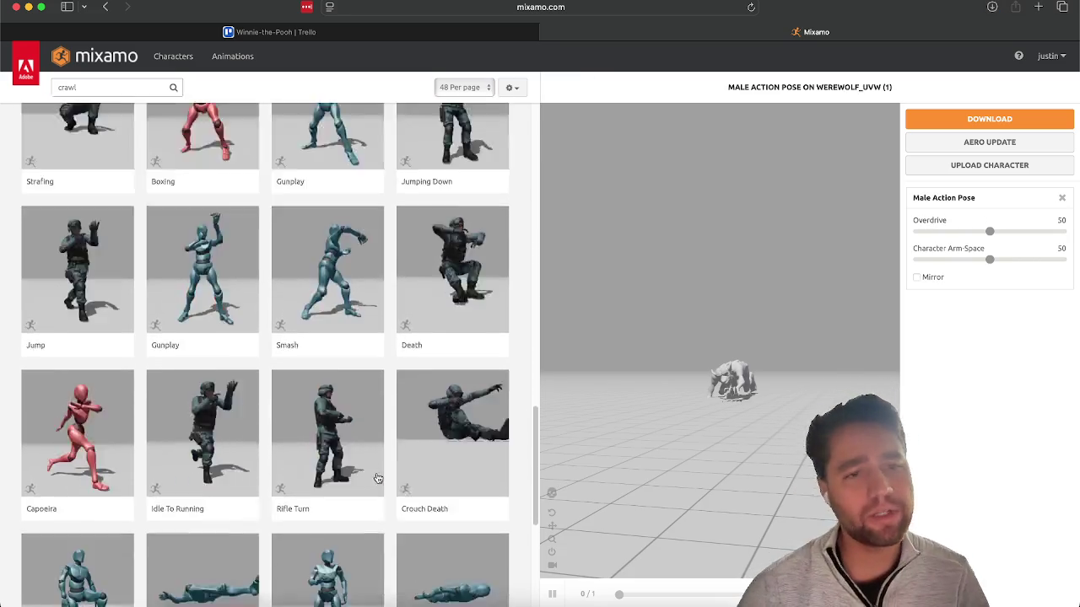
pyautogui.scroll(20, 378, 479)
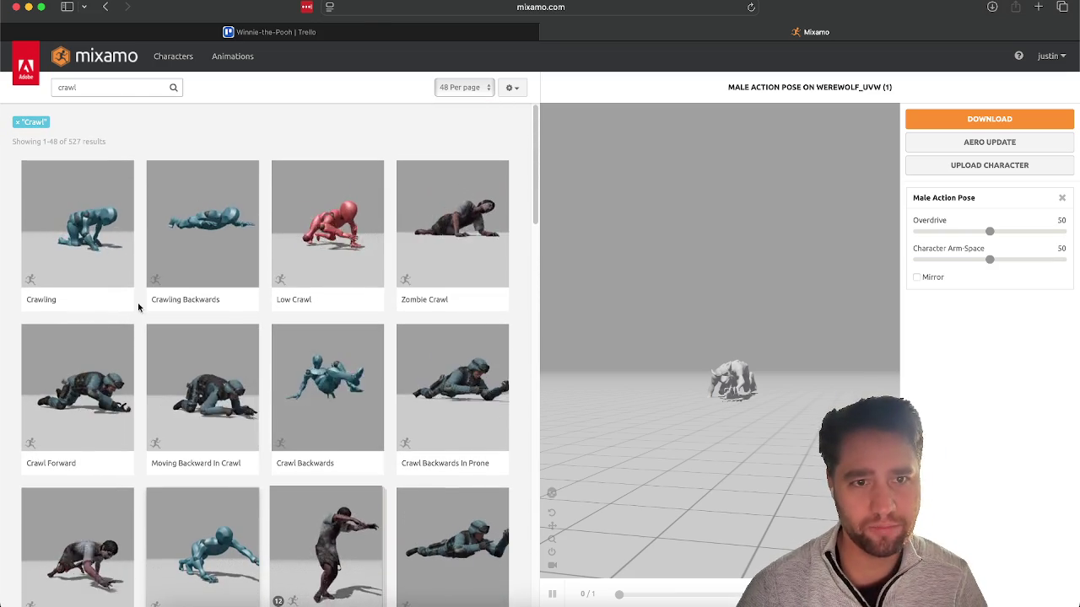
pyautogui.click(48, 228)
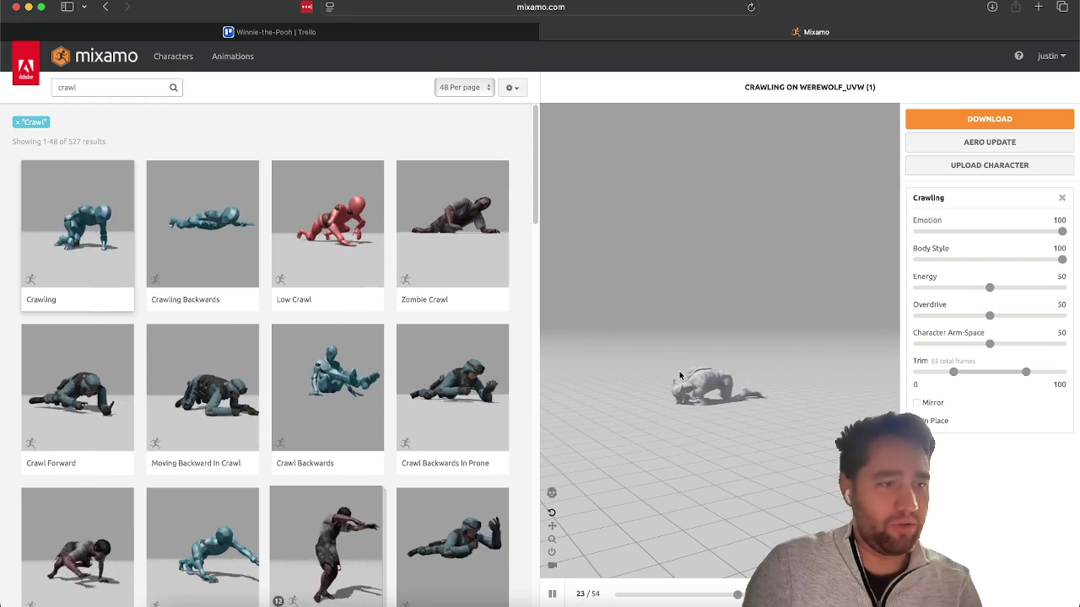
pyautogui.click(104, 95)
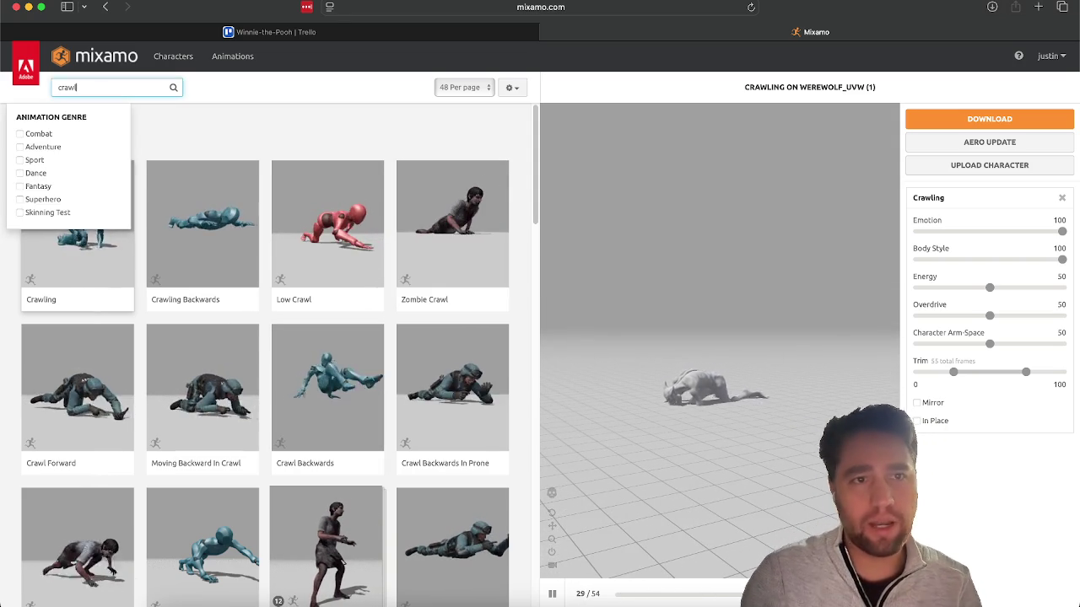
# Search the animation library for 'idle' and preview Neutral Idle on the werewolf.
pyautogui.press('BackSpace')
pyautogui.press('BackSpace')
pyautogui.press('BackSpace')
pyautogui.write('idl')
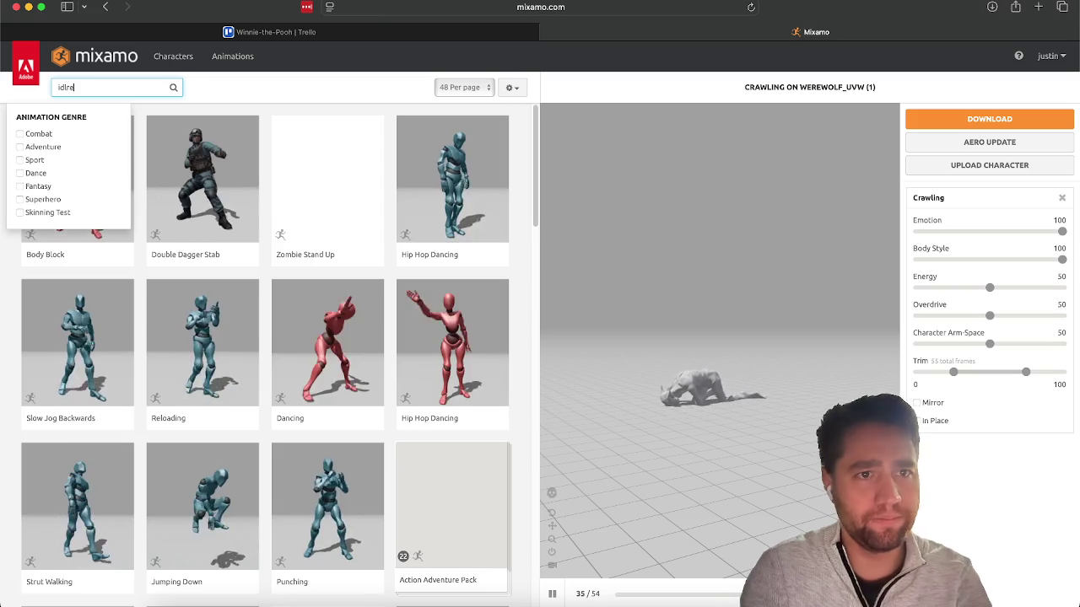
pyautogui.write('e')
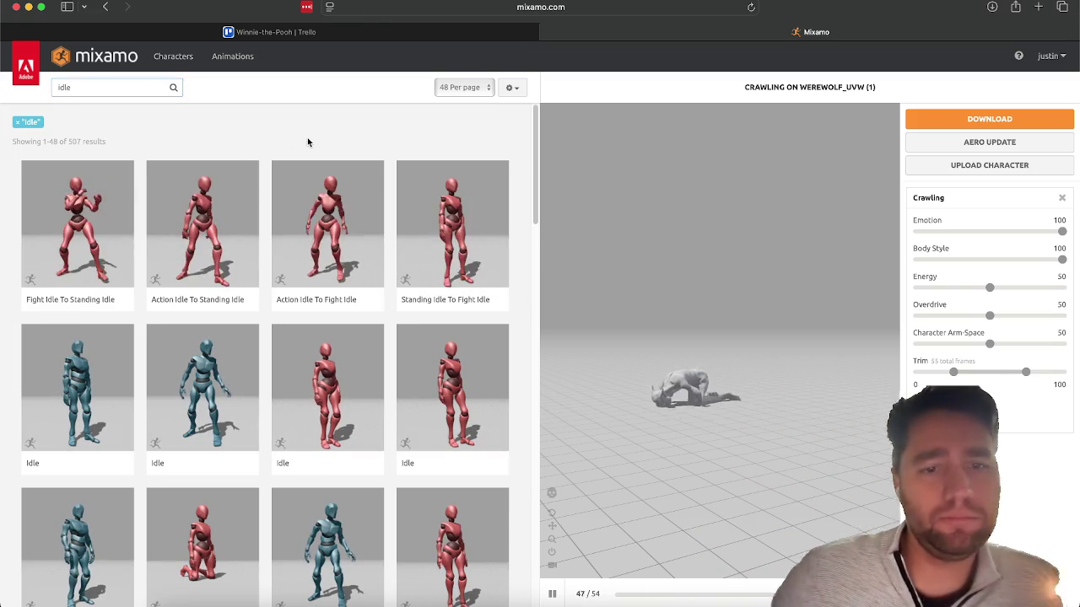
pyautogui.scroll(-5, 308, 288)
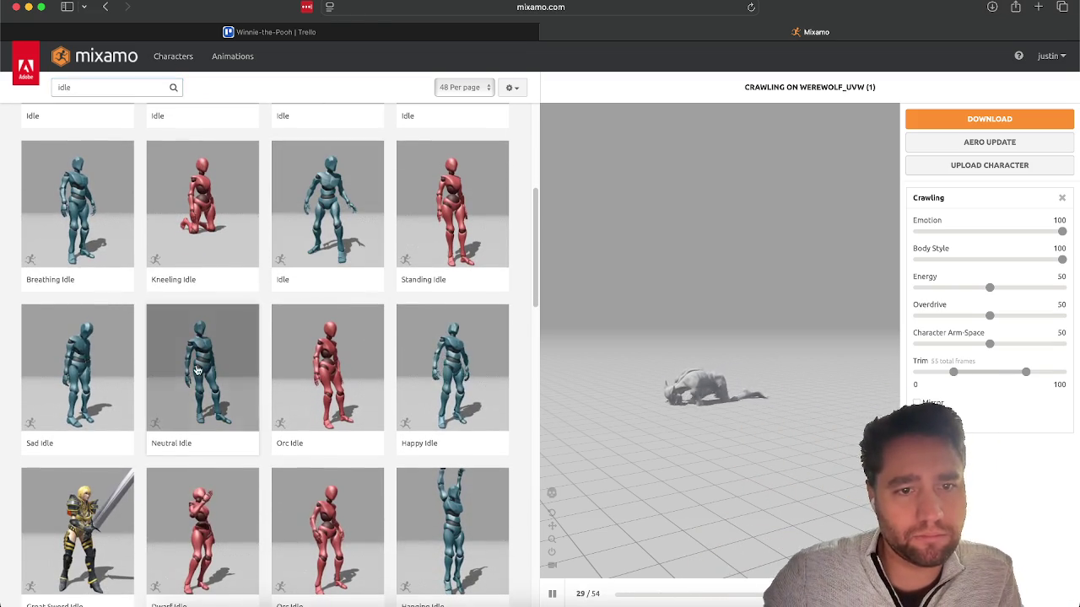
pyautogui.click(193, 378)
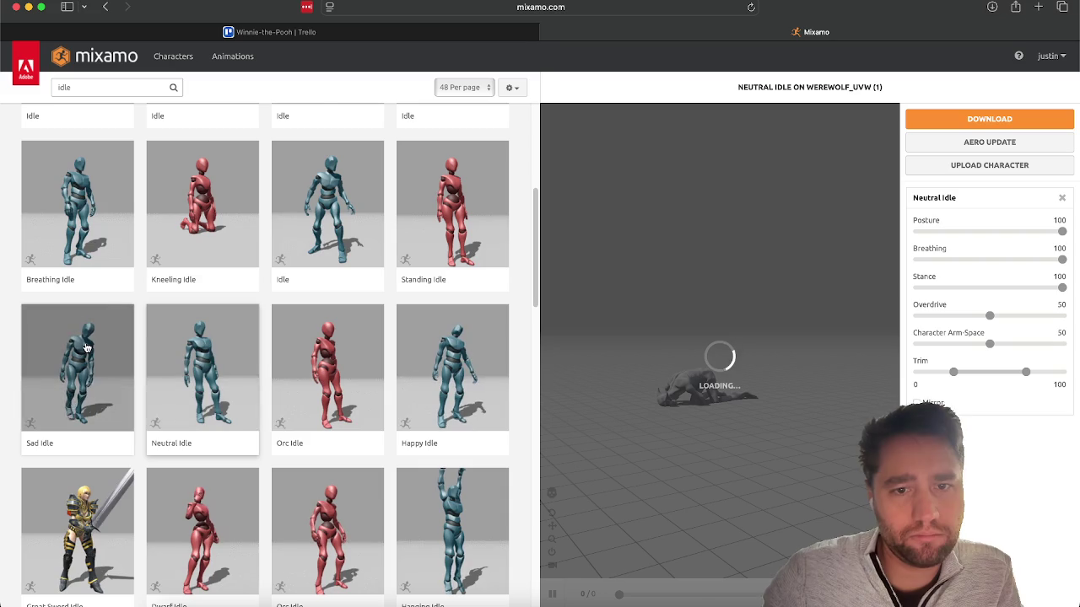
# Switch the werewolf's preview to the 148-frame Ninja Idle animation.
pyautogui.scroll(-7, 375, 301)
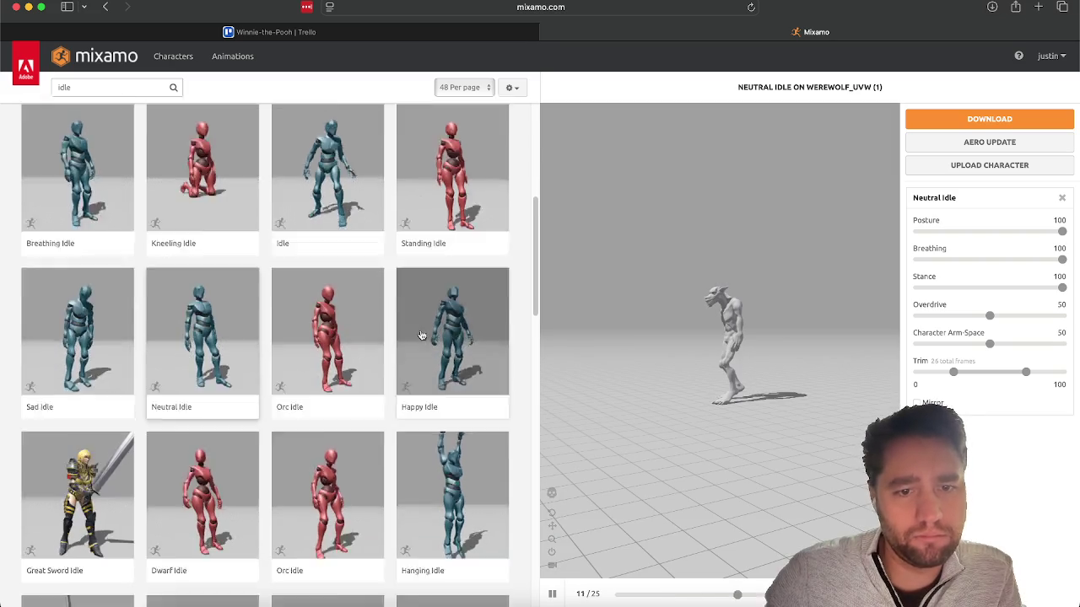
pyautogui.scroll(-5, 376, 301)
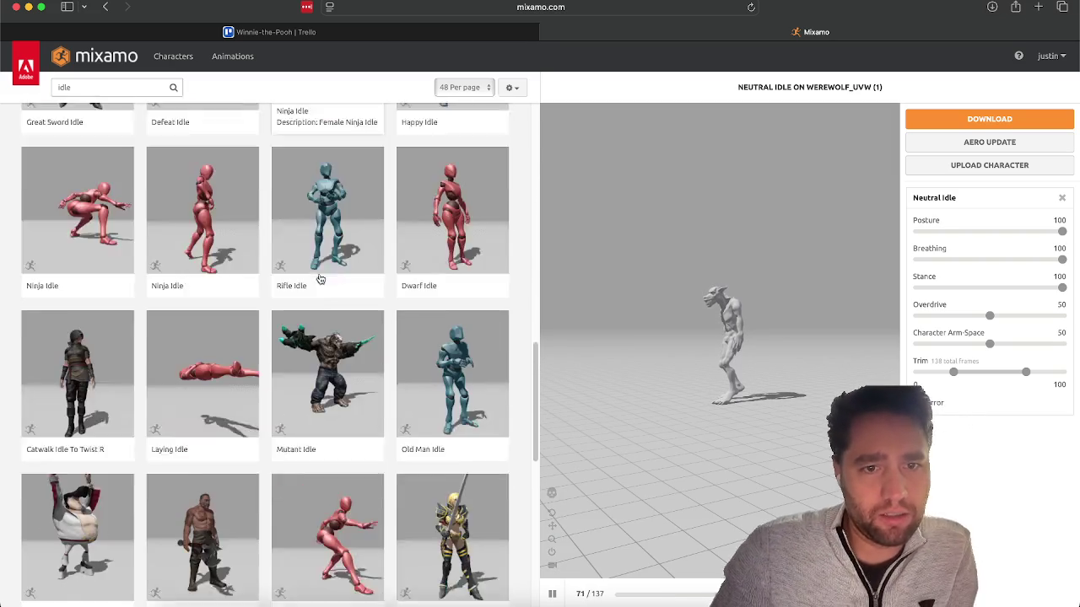
pyautogui.scroll(2, 320, 277)
pyautogui.click(124, 161)
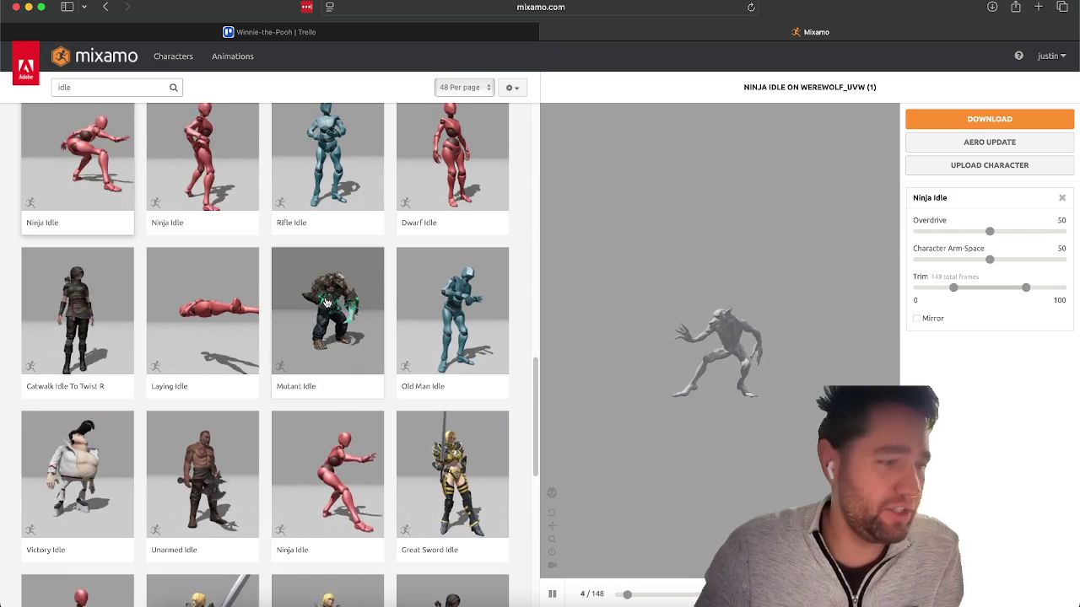
pyautogui.scroll(-2, 326, 302)
pyautogui.scroll(-10, 186, 248)
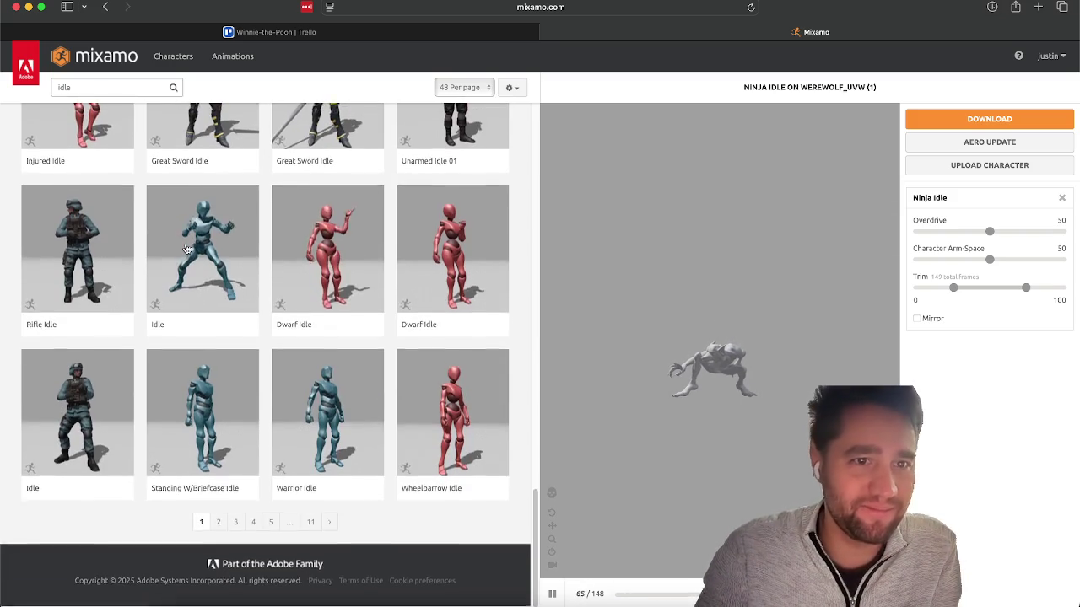
pyautogui.scroll(15, 218, 404)
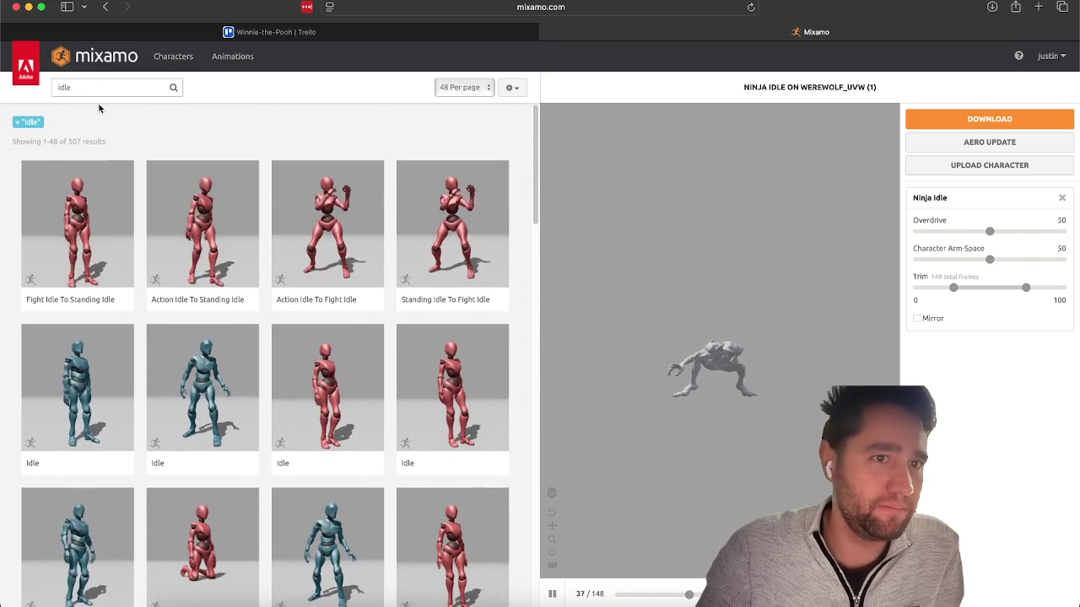
pyautogui.click(64, 88)
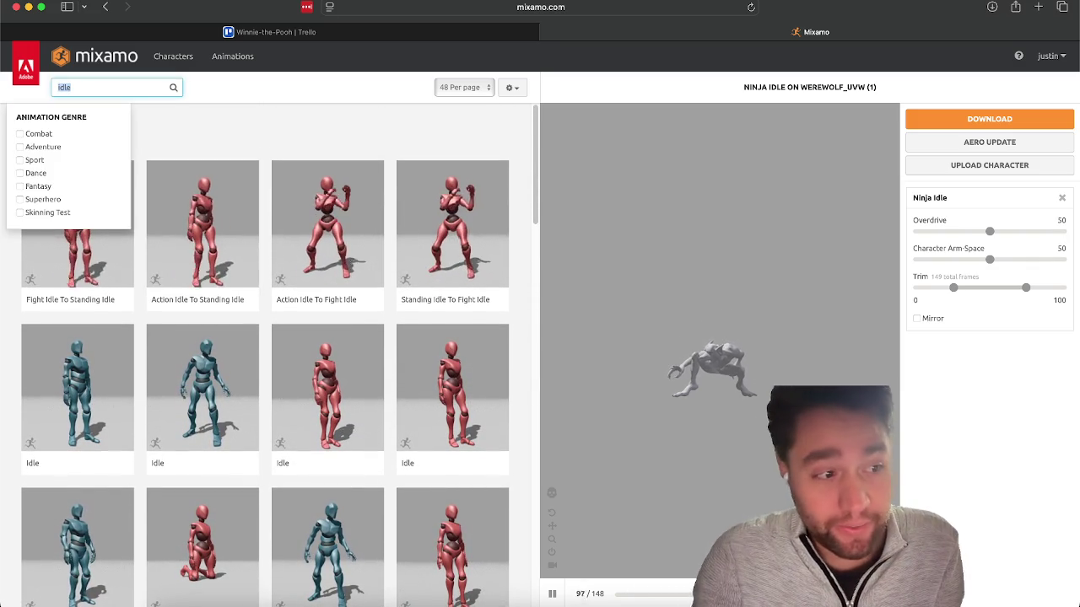
# Clear the idle search and preview the 90-frame Drunk Walk from the full library.
pyautogui.press('BackSpace')
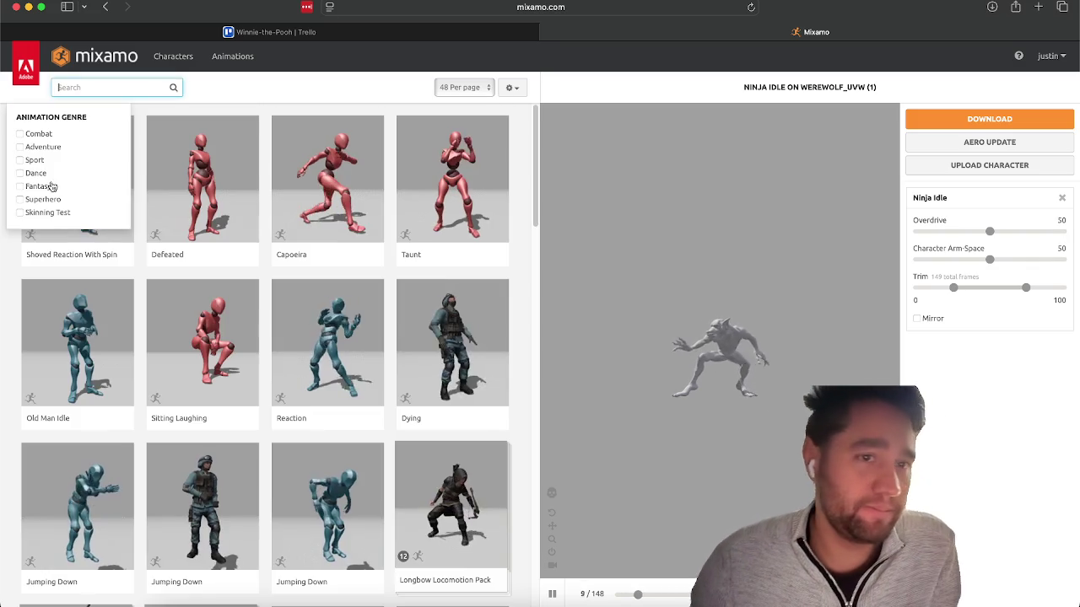
pyautogui.click(264, 97)
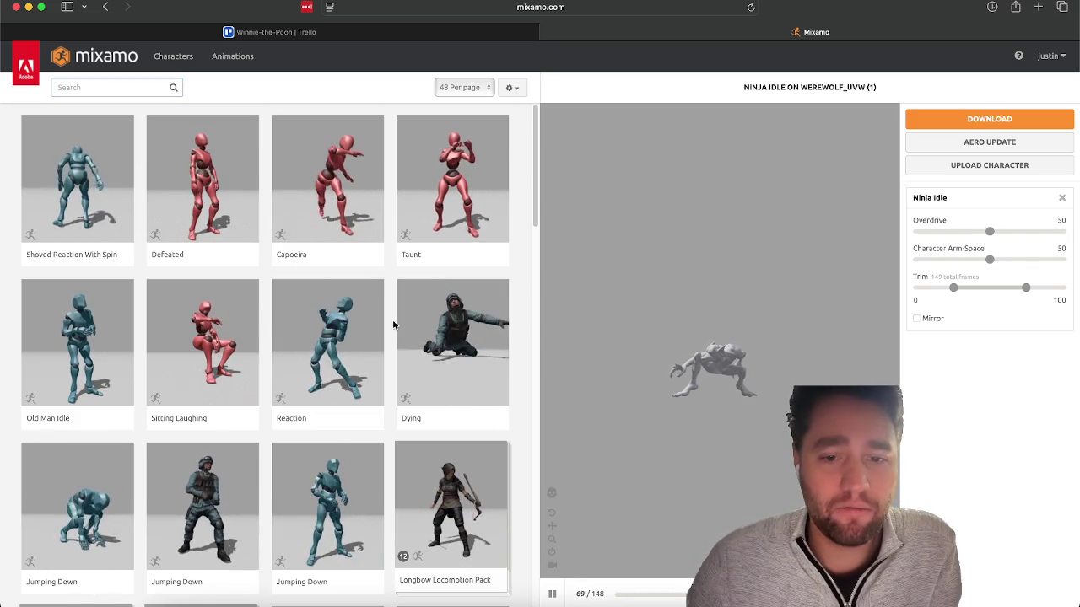
pyautogui.scroll(-8, 384, 409)
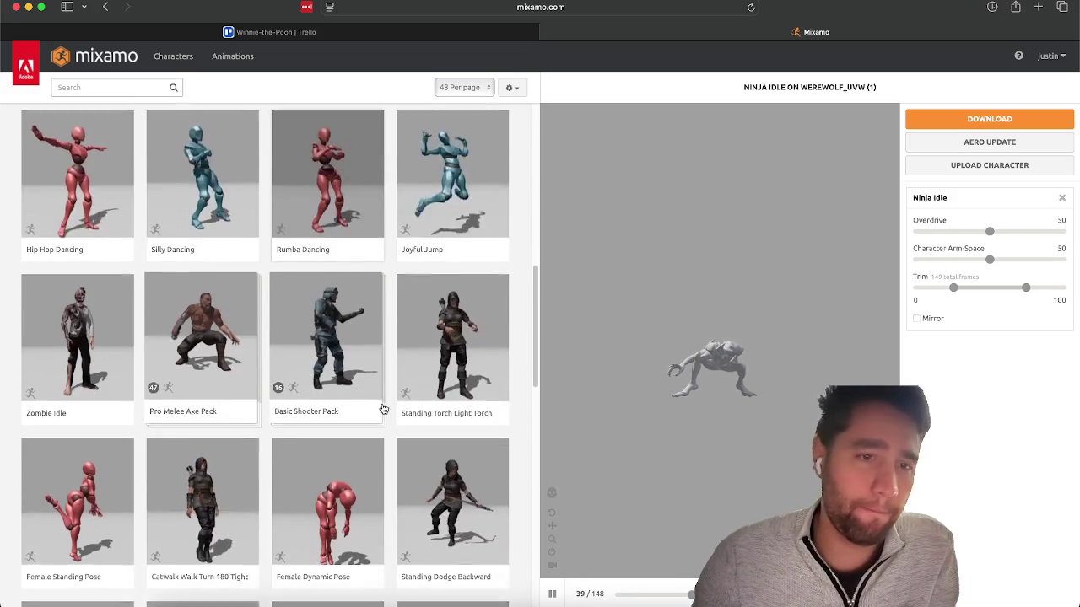
pyautogui.scroll(-10, 384, 409)
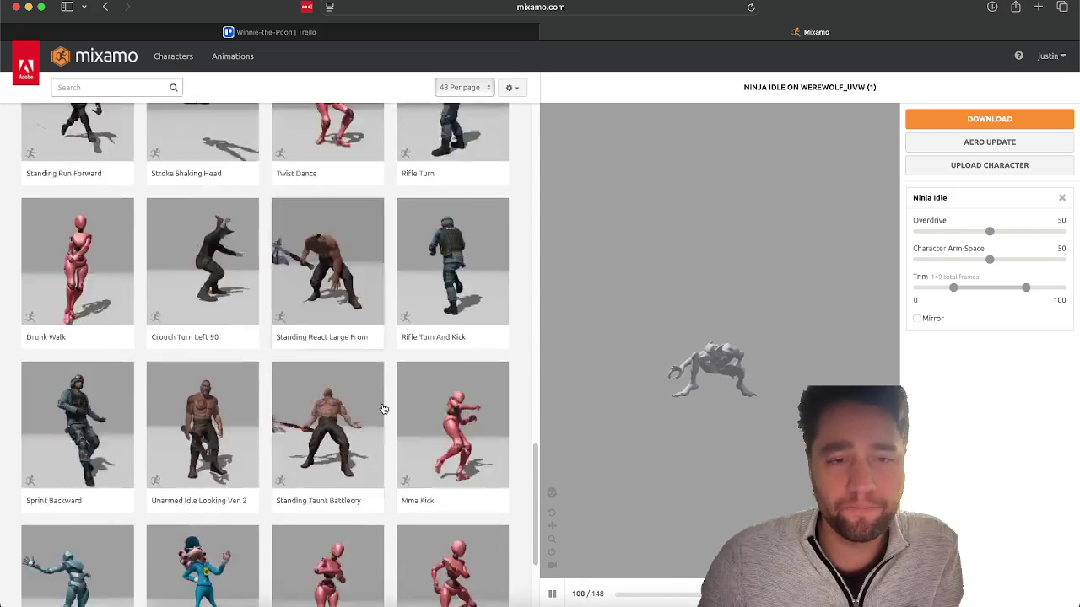
pyautogui.scroll(-5, 384, 409)
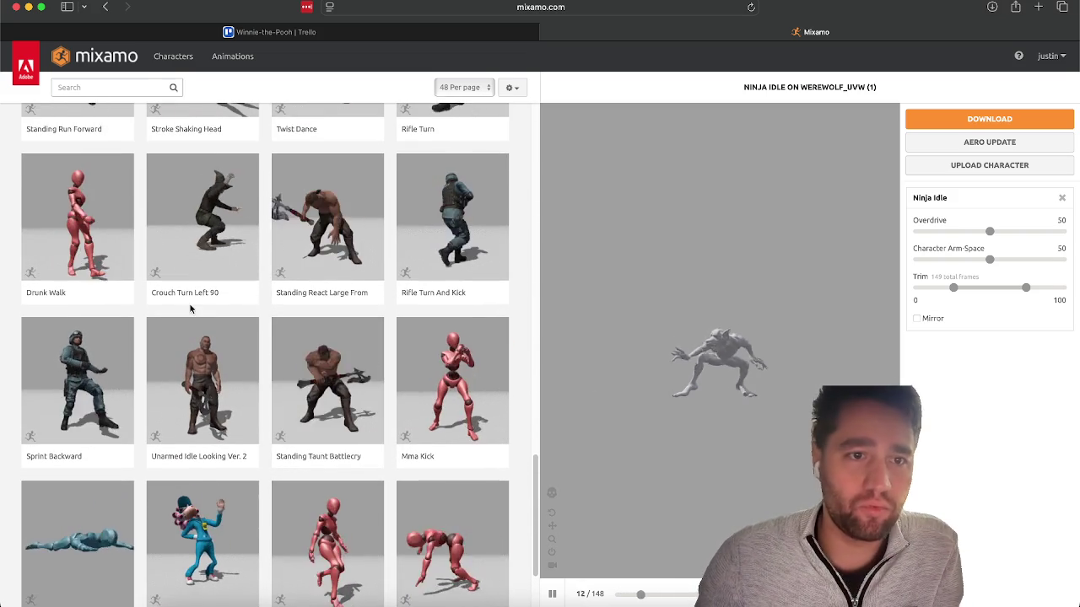
pyautogui.click(78, 220)
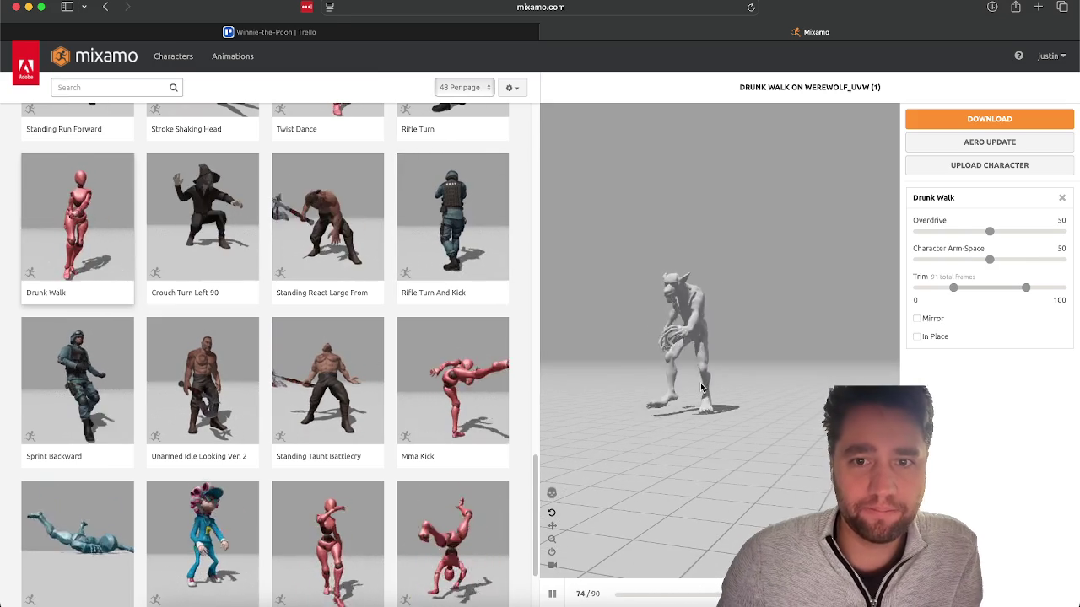
pyautogui.scroll(-3, 415, 299)
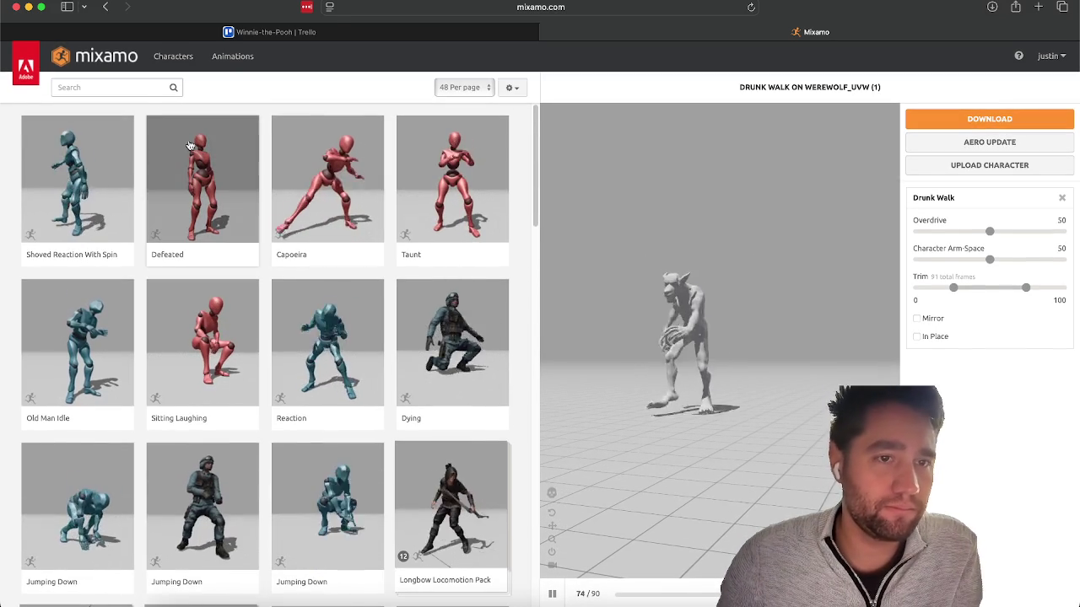
# Search for 'zombie' and preview the Scary Zombie Pack on the werewolf.
pyautogui.click(118, 88)
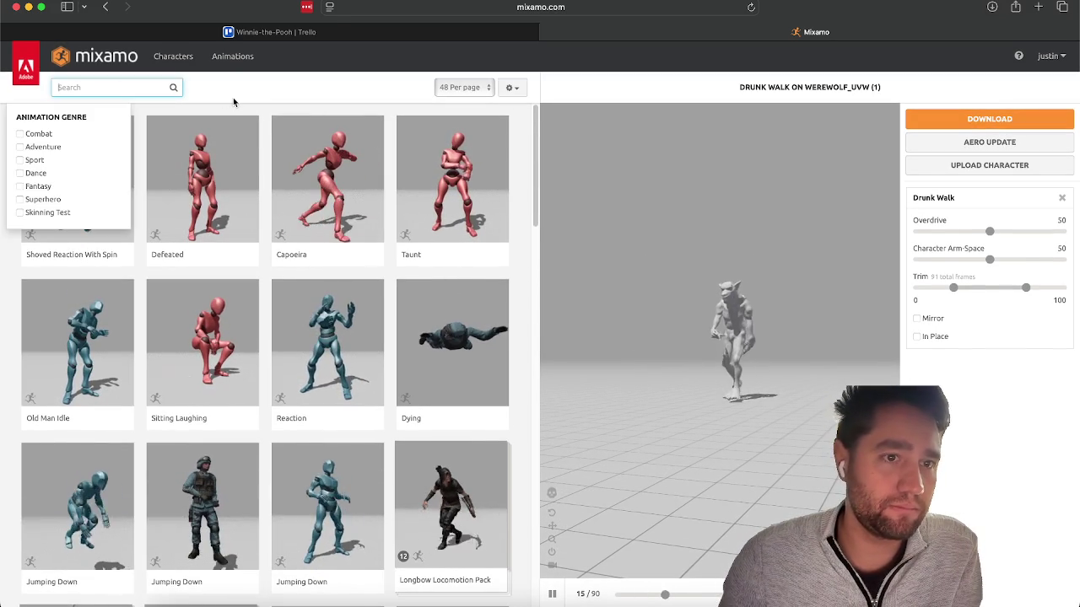
pyautogui.write('id')
pyautogui.press('BackSpace')
pyautogui.press('BackSpace')
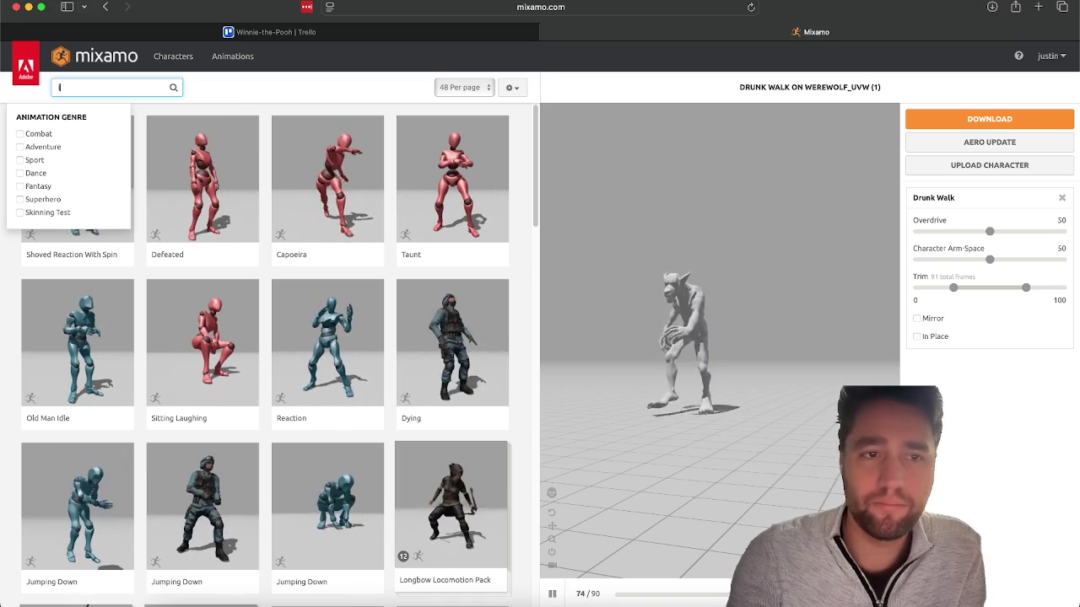
pyautogui.write('zombie')
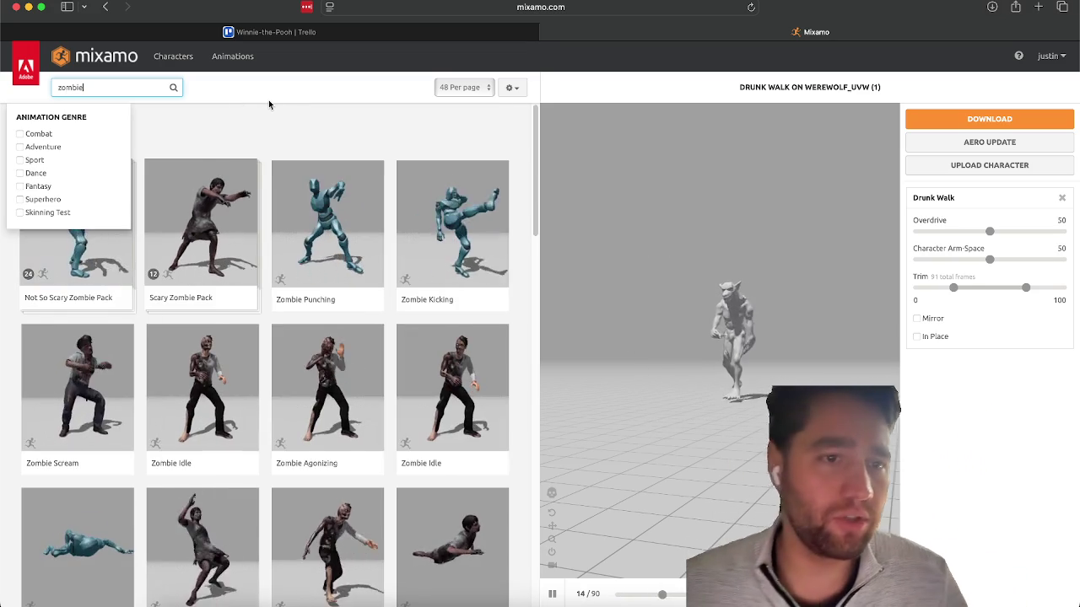
pyautogui.press('Return')
pyautogui.click(201, 251)
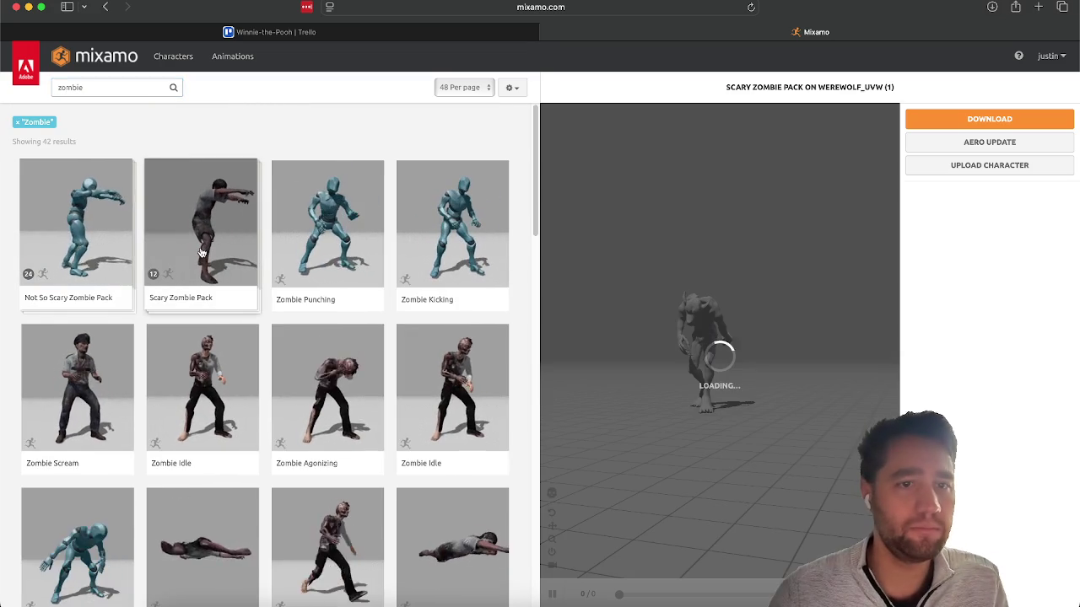
# Compare the two Zombie Idle variants from several angles, then preview Zombie Agonizing.
pyautogui.click(440, 417)
pyautogui.scroll(-2, 189, 405)
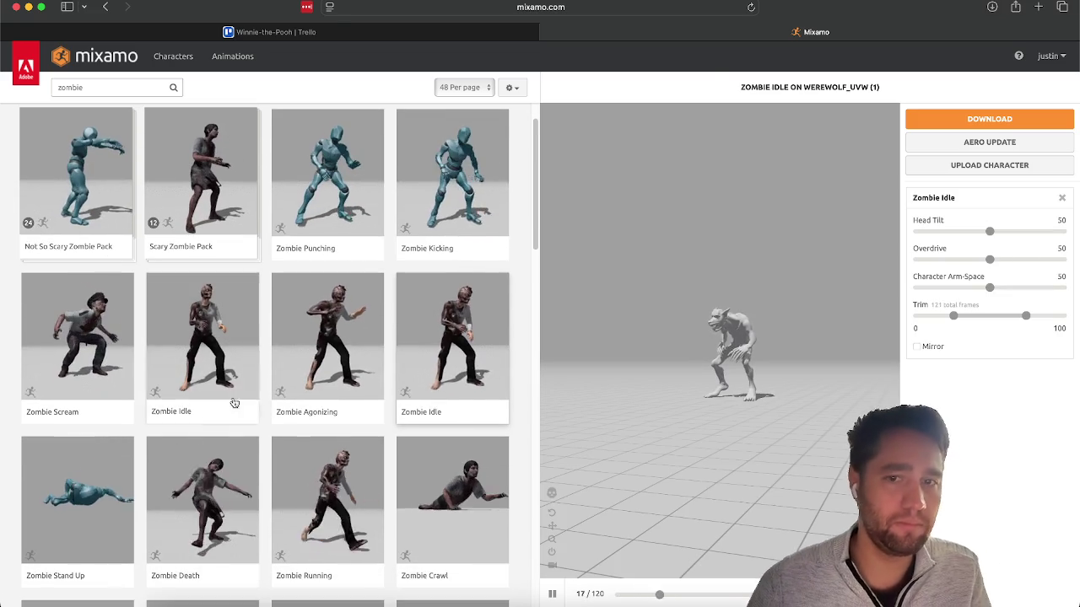
pyautogui.moveTo(733, 338)
pyautogui.mouseDown()
pyautogui.moveTo(735, 379)
pyautogui.moveTo(736, 350)
pyautogui.moveTo(736, 364)
pyautogui.moveTo(641, 358)
pyautogui.moveTo(813, 350)
pyautogui.moveTo(673, 354)
pyautogui.mouseUp()
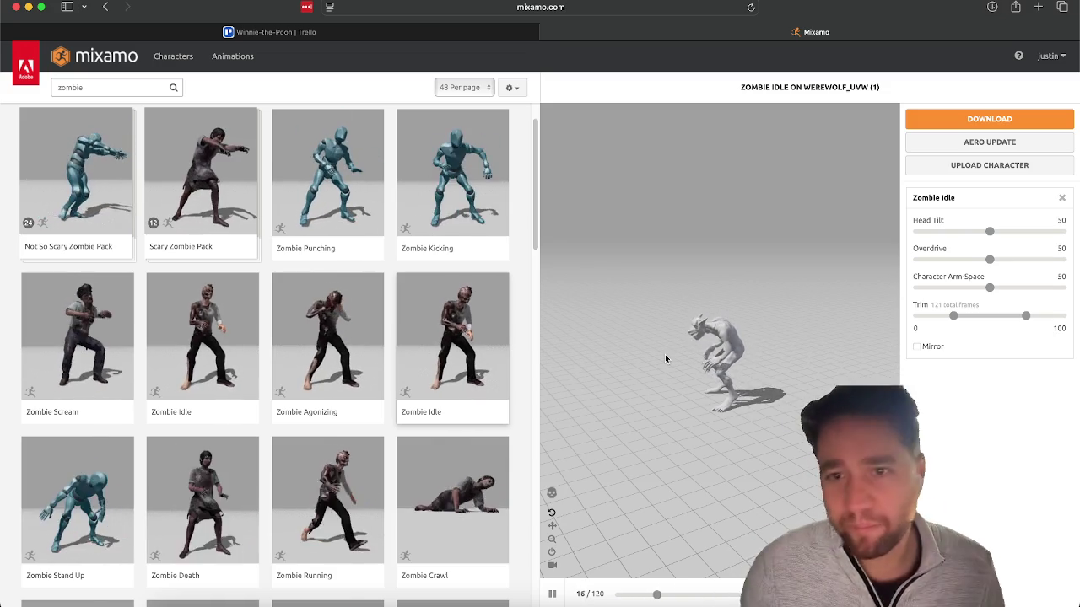
pyautogui.click(243, 321)
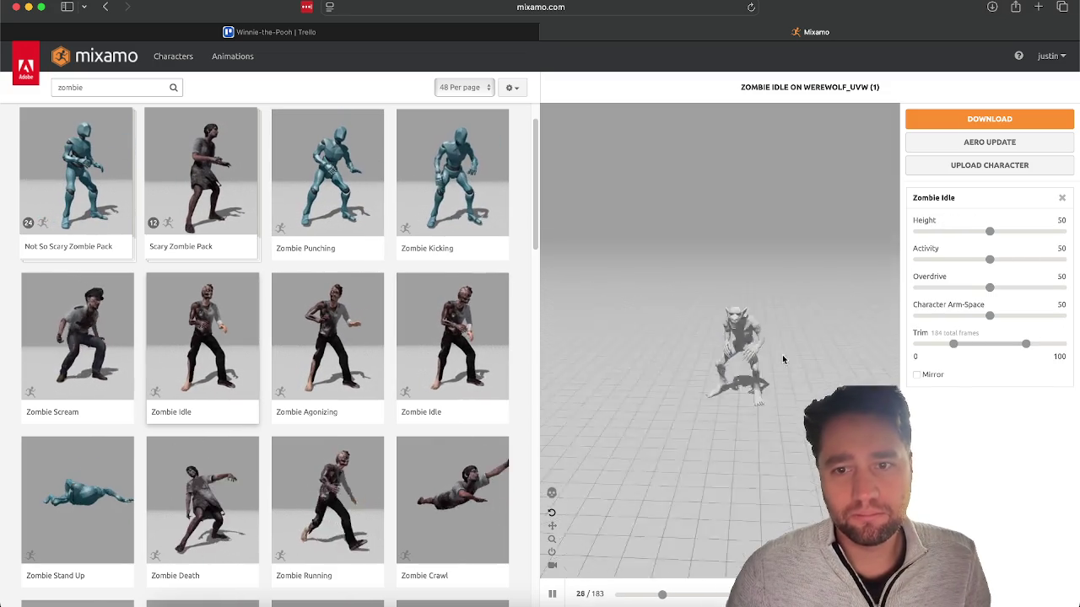
pyautogui.moveTo(688, 338); pyautogui.dragTo(737, 357)
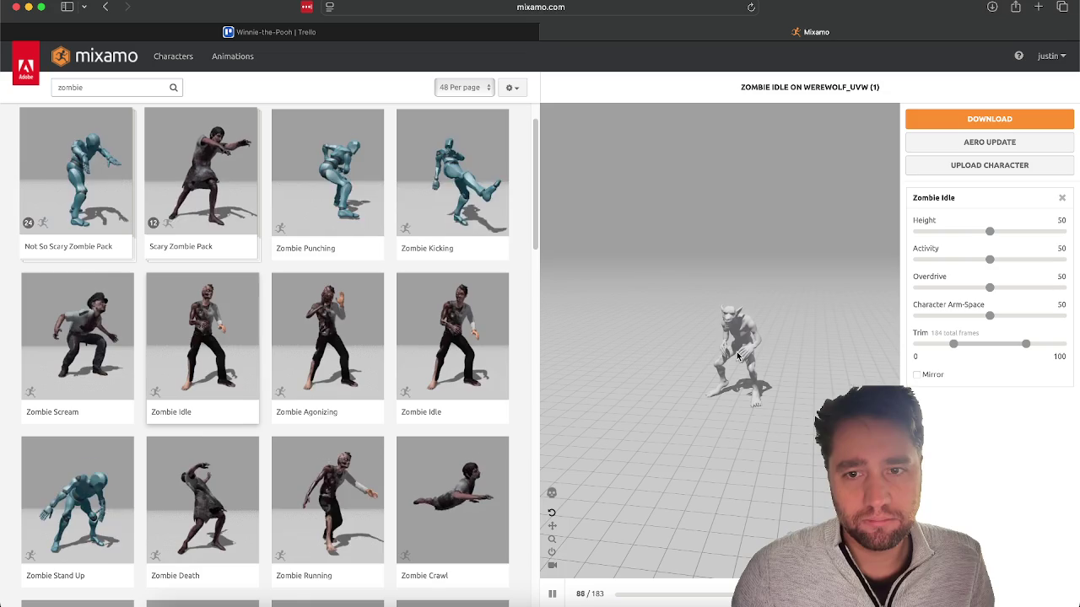
pyautogui.moveTo(604, 316)
pyautogui.mouseDown()
pyautogui.moveTo(623, 301)
pyautogui.moveTo(601, 321)
pyautogui.mouseUp()
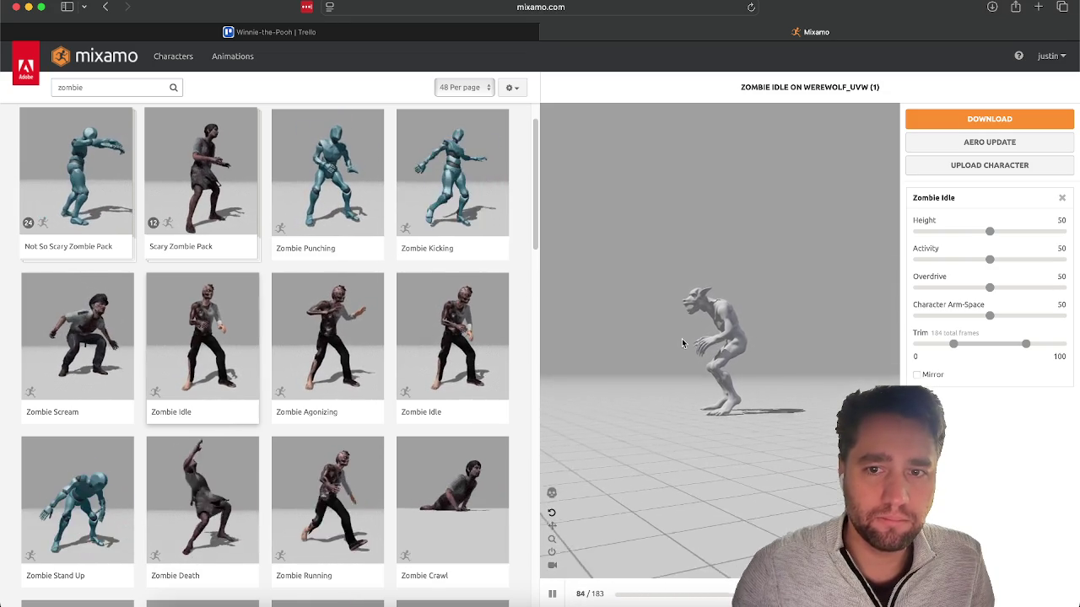
pyautogui.moveTo(681, 338); pyautogui.dragTo(727, 349)
pyautogui.click(365, 323)
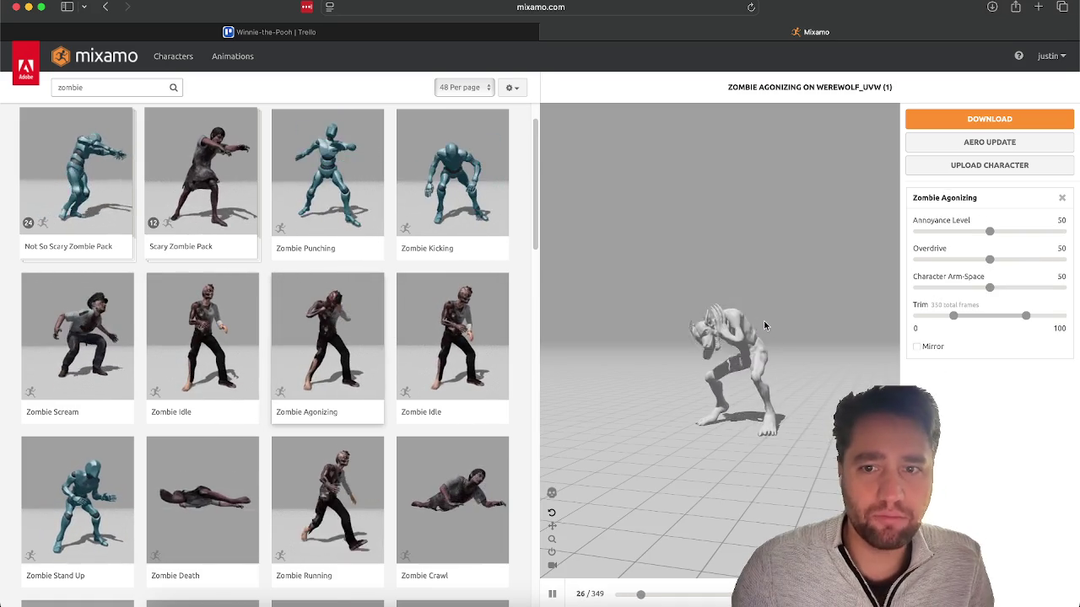
# Set Character Arm-Space to 20 and download Zombie Agonizing, then preview Zombie Idle.
pyautogui.click(946, 289)
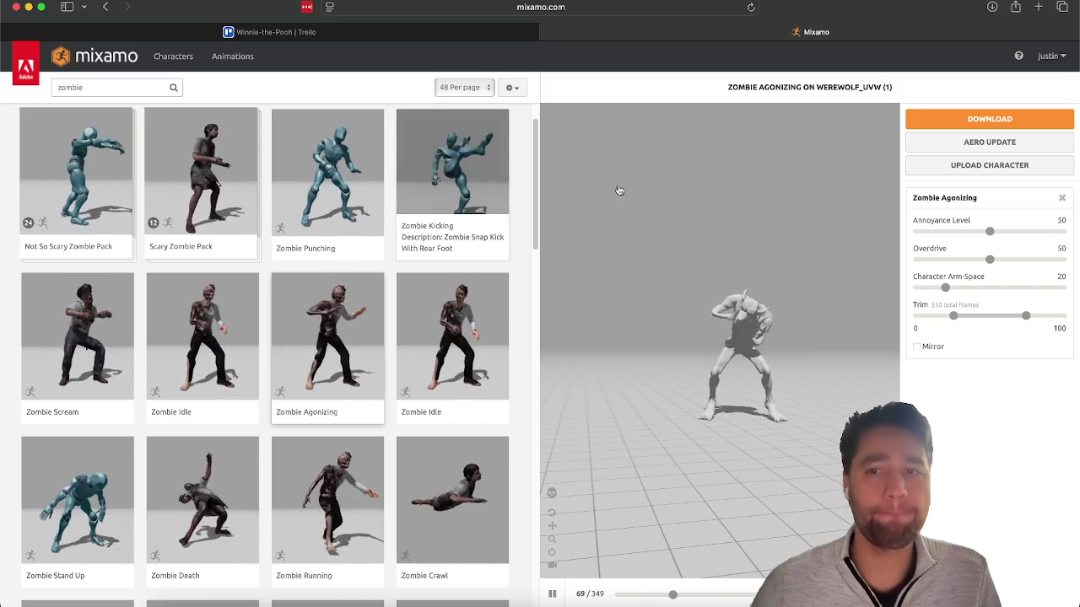
pyautogui.click(989, 119)
pyautogui.click(691, 258)
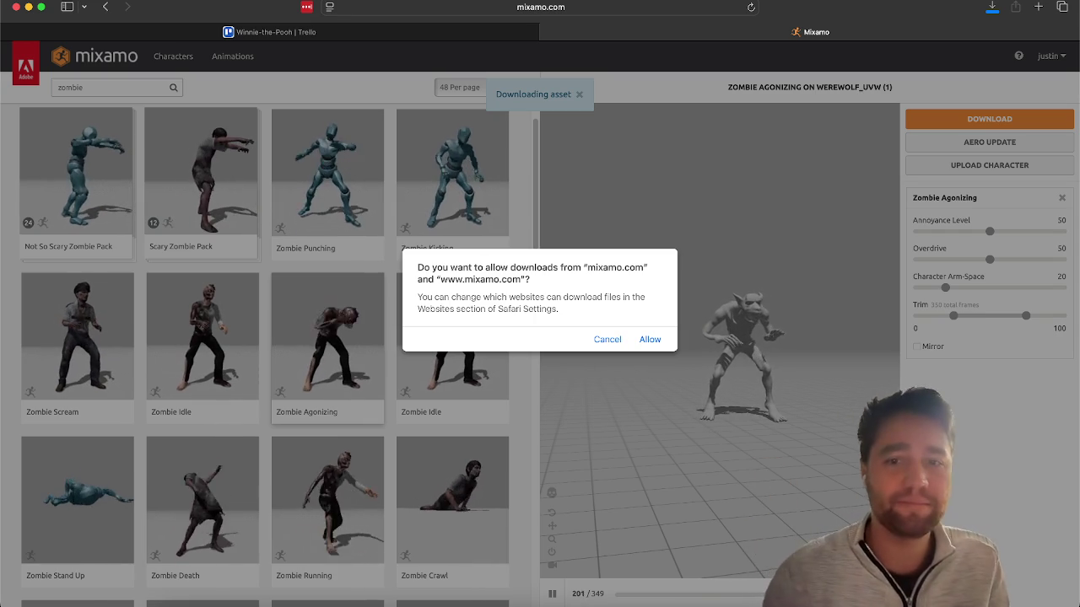
pyautogui.click(652, 339)
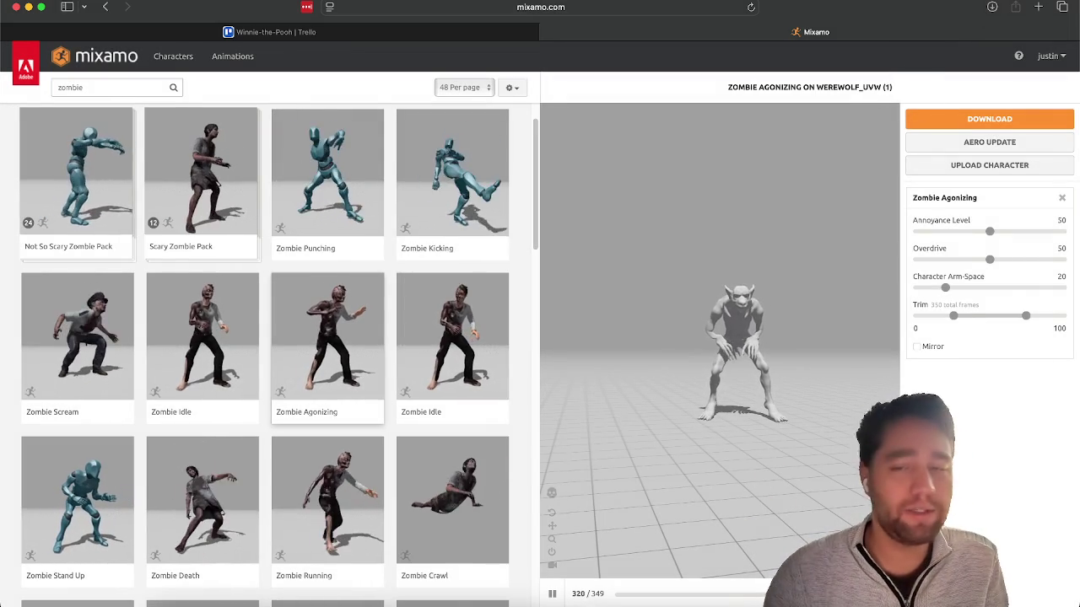
pyautogui.click(455, 337)
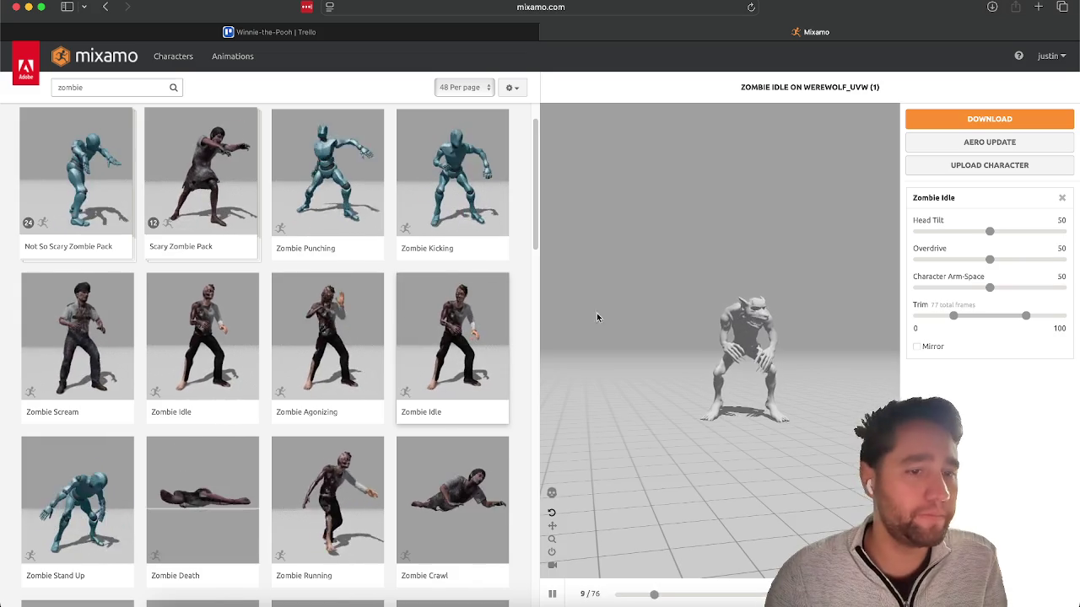
# Download the Zombie Idle clip with default settings.
pyautogui.click(981, 117)
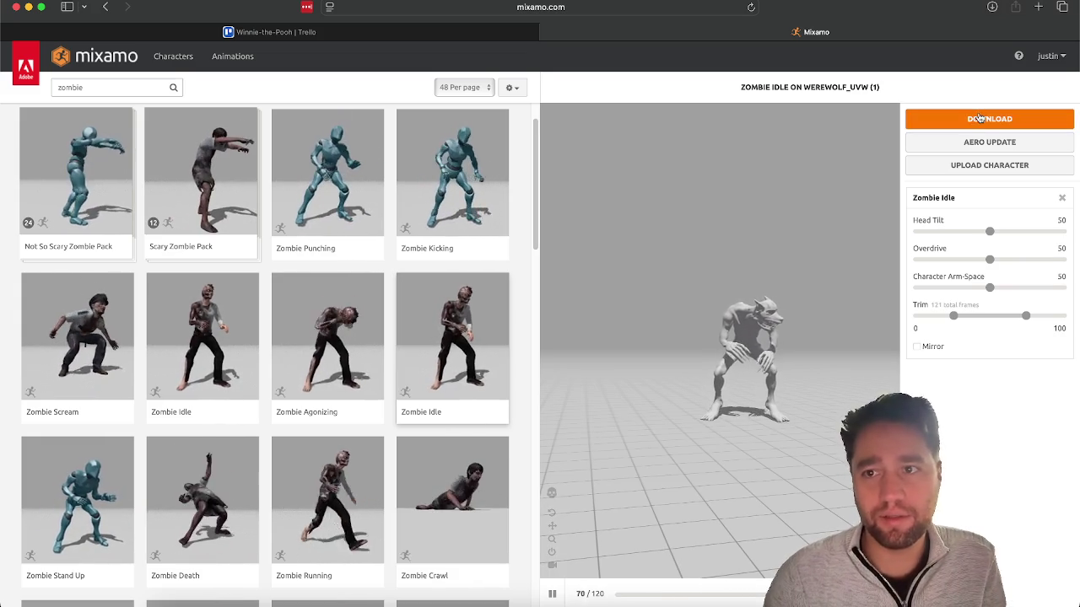
pyautogui.click(709, 263)
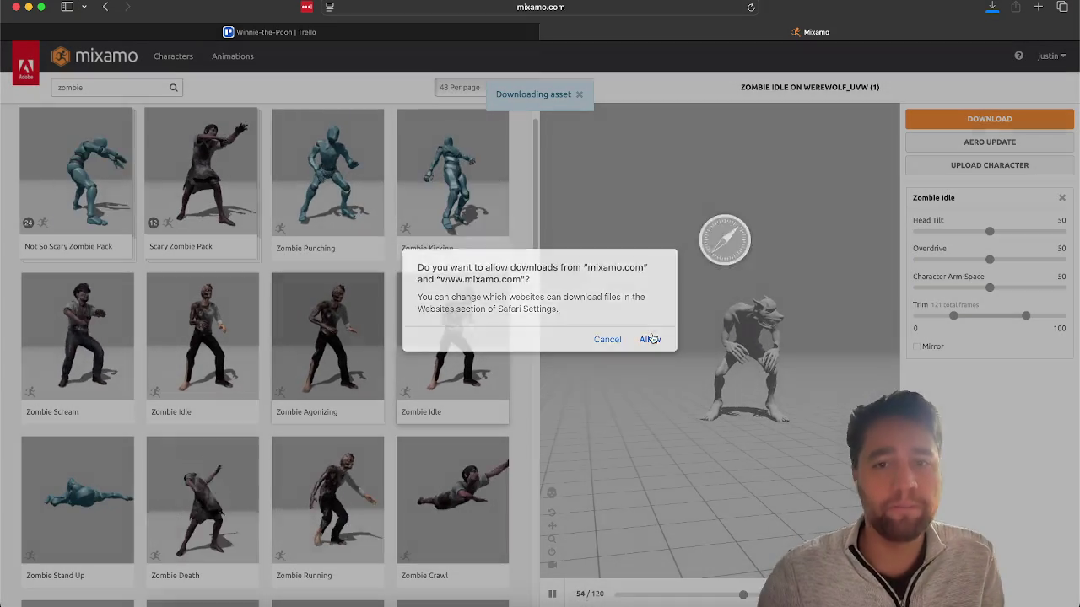
pyautogui.click(648, 340)
# Preview the 89-frame Zombie Death clip and download it with default settings.
pyautogui.scroll(-1, 156, 303)
pyautogui.click(202, 460)
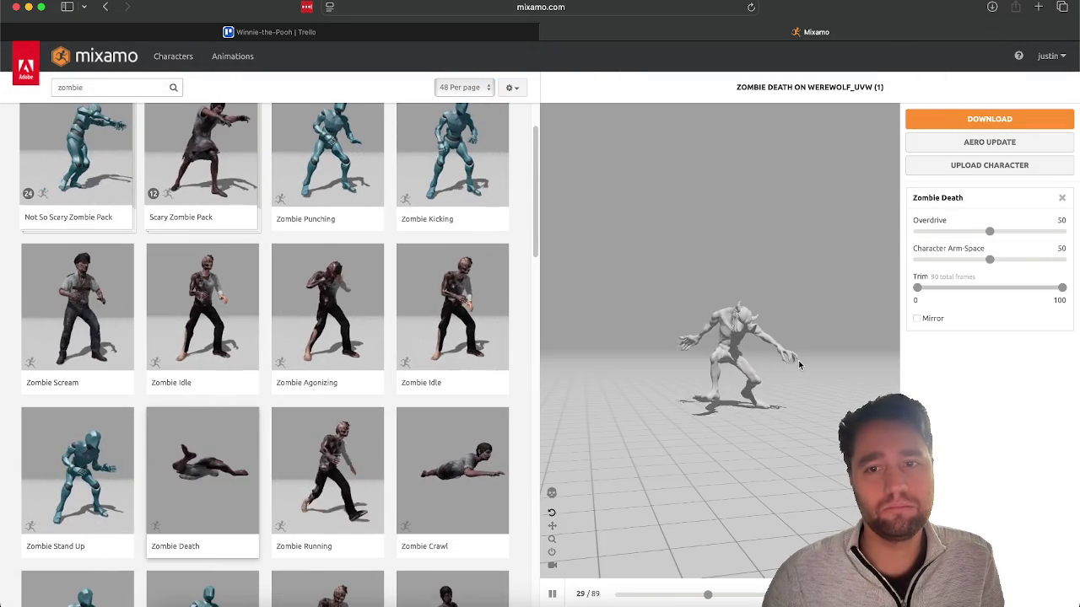
pyautogui.moveTo(798, 360)
pyautogui.mouseDown()
pyautogui.moveTo(544, 420)
pyautogui.moveTo(591, 364)
pyautogui.moveTo(701, 481)
pyautogui.mouseUp()
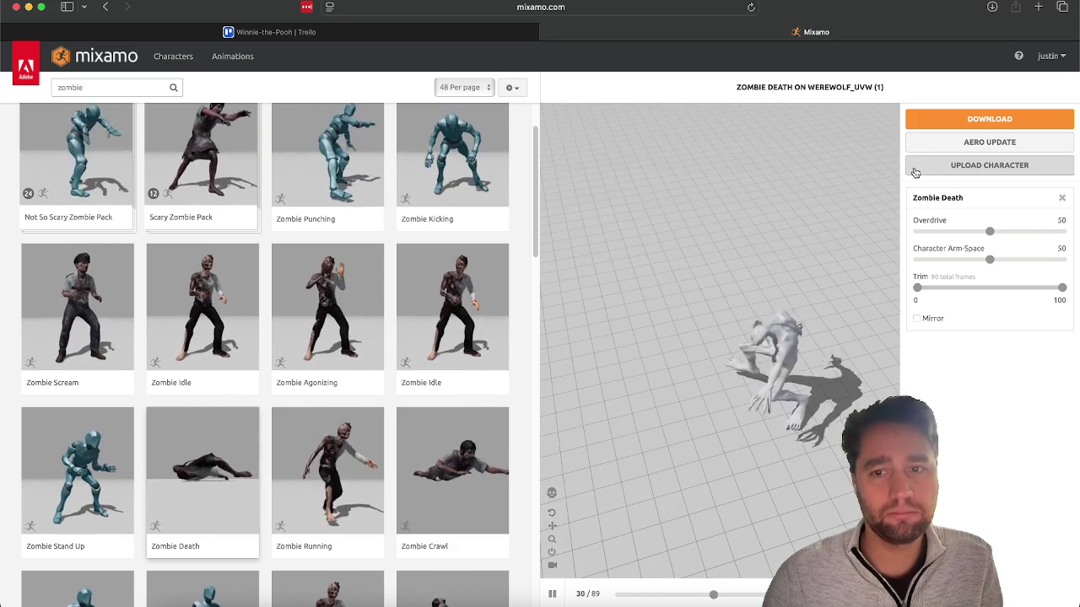
pyautogui.click(947, 126)
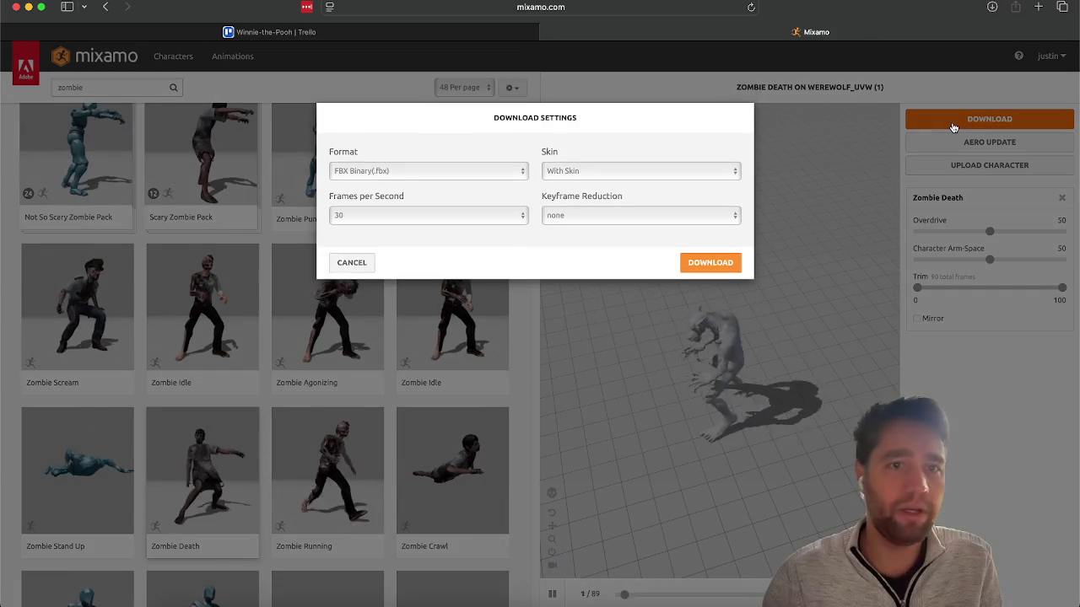
pyautogui.click(705, 262)
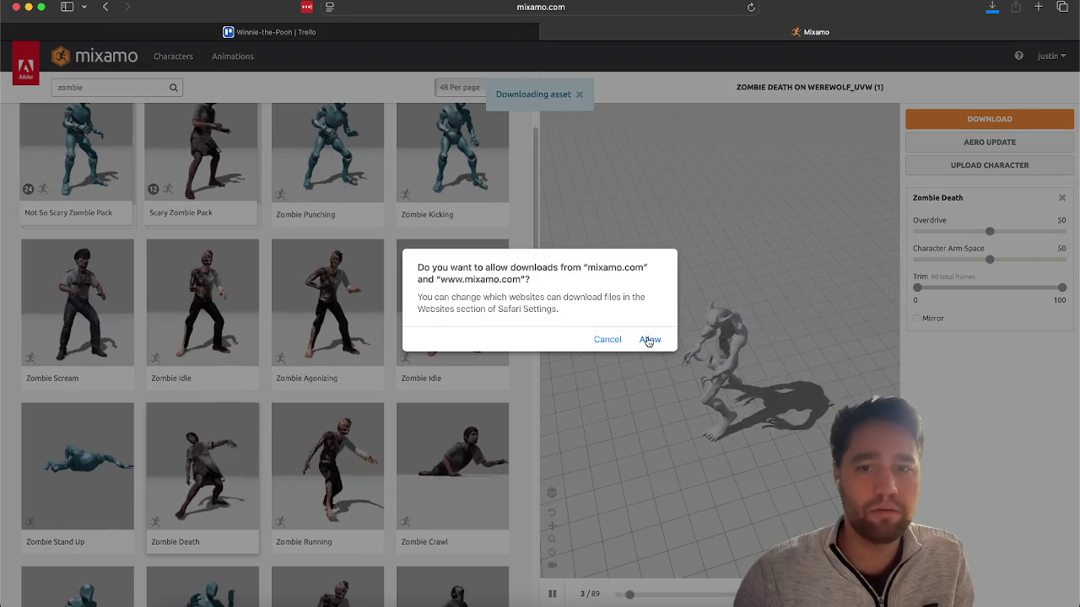
pyautogui.click(647, 339)
pyautogui.scroll(-2, 198, 329)
pyautogui.scroll(-5, 199, 329)
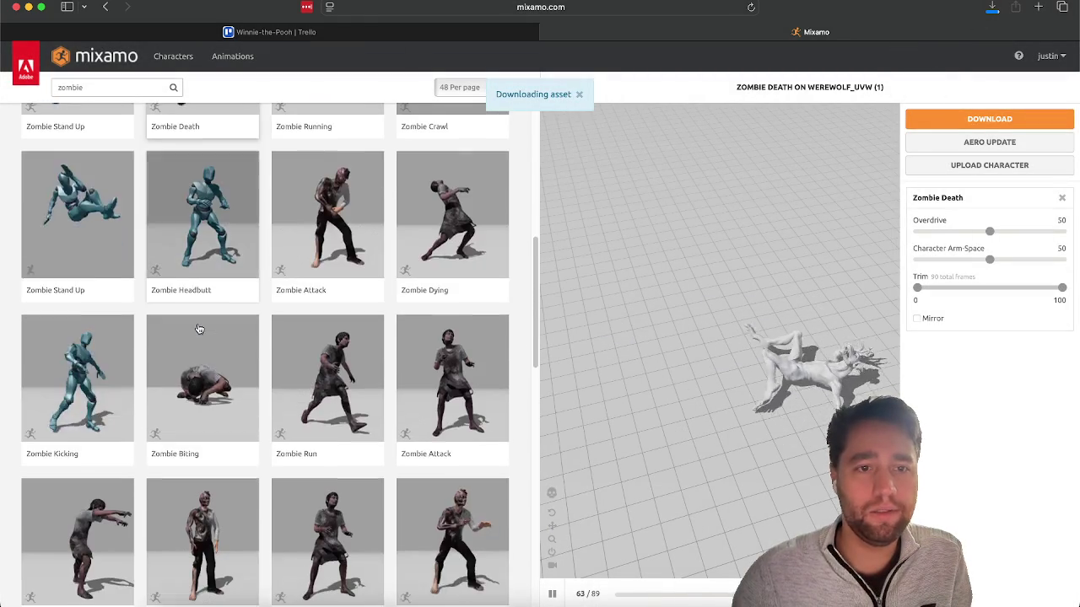
pyautogui.scroll(-2, 193, 293)
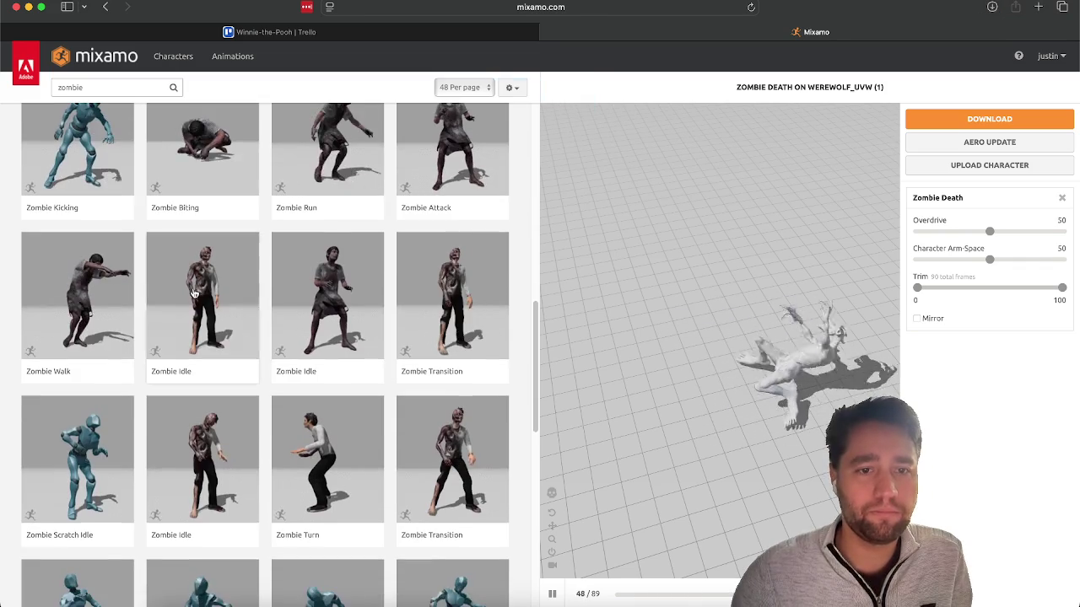
# Preview another Zombie Idle variant and Zombie Transition on the werewolf.
pyautogui.click(314, 289)
pyautogui.scroll(-1, 342, 414)
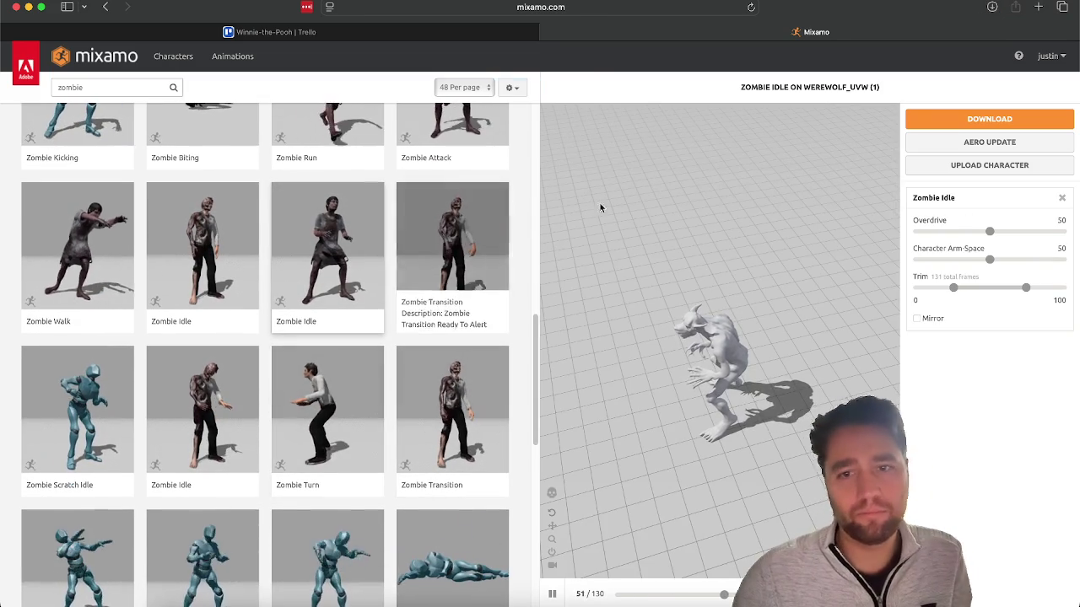
pyautogui.click(472, 257)
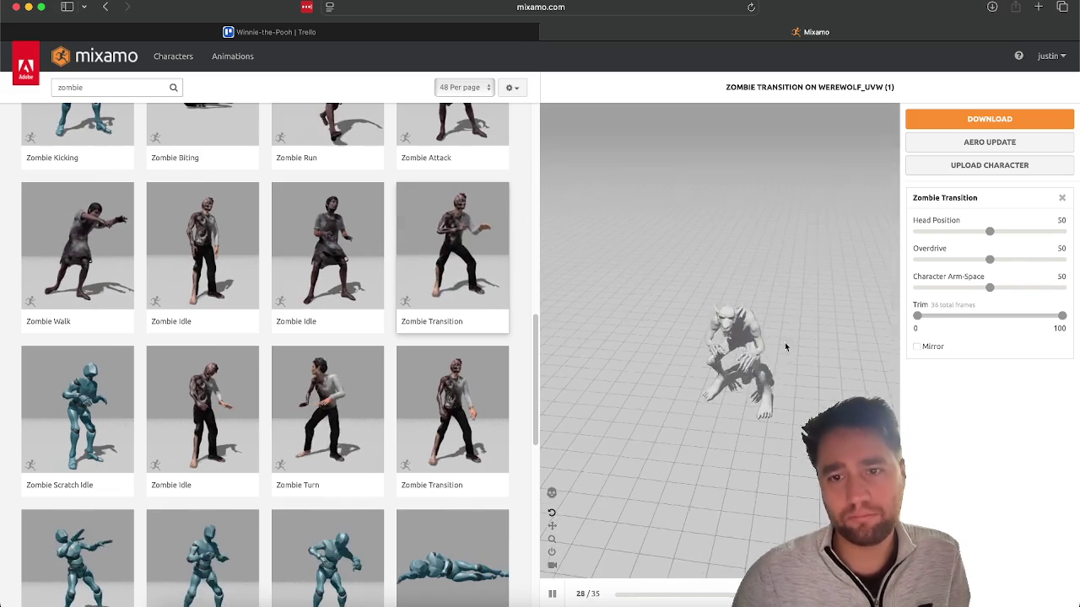
pyautogui.scroll(-3, 404, 357)
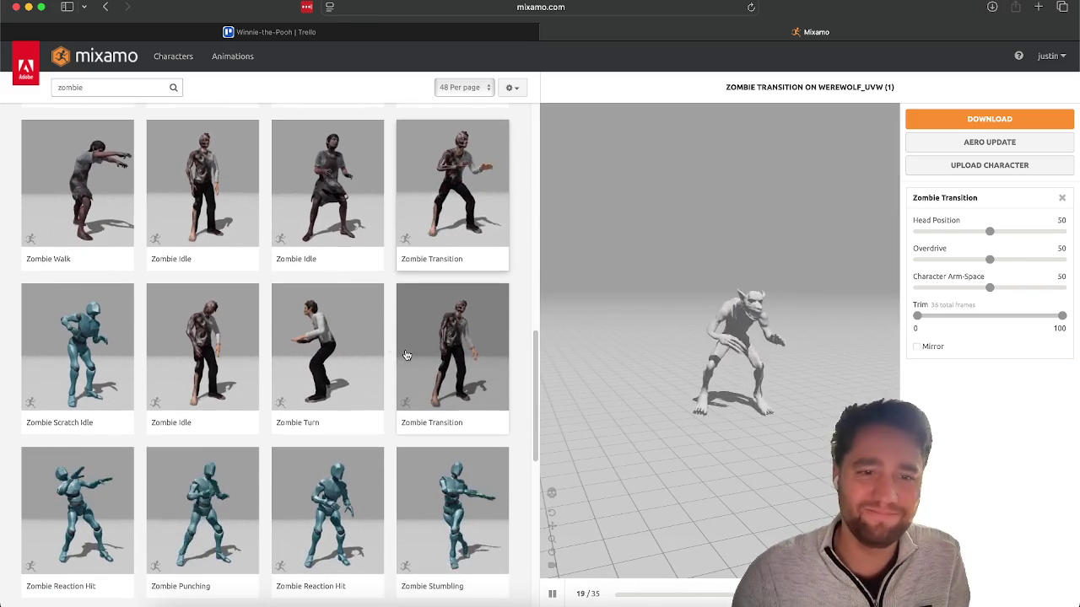
pyautogui.scroll(-10, 300, 323)
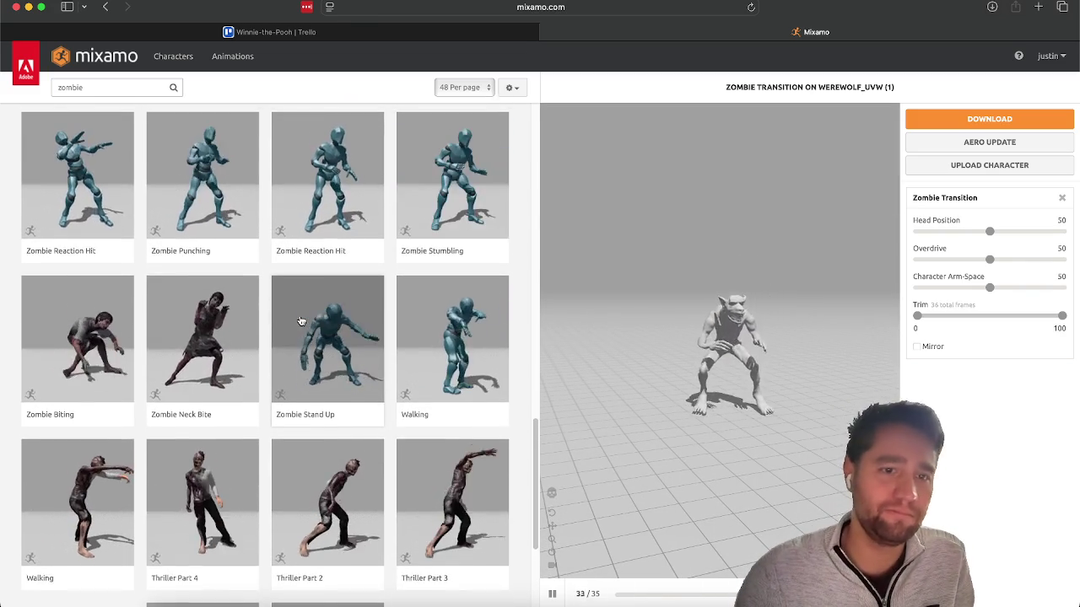
pyautogui.scroll(-1, 189, 266)
# Preview Zombie Neck Bite and download it, then preview Thriller Part 4.
pyautogui.click(203, 265)
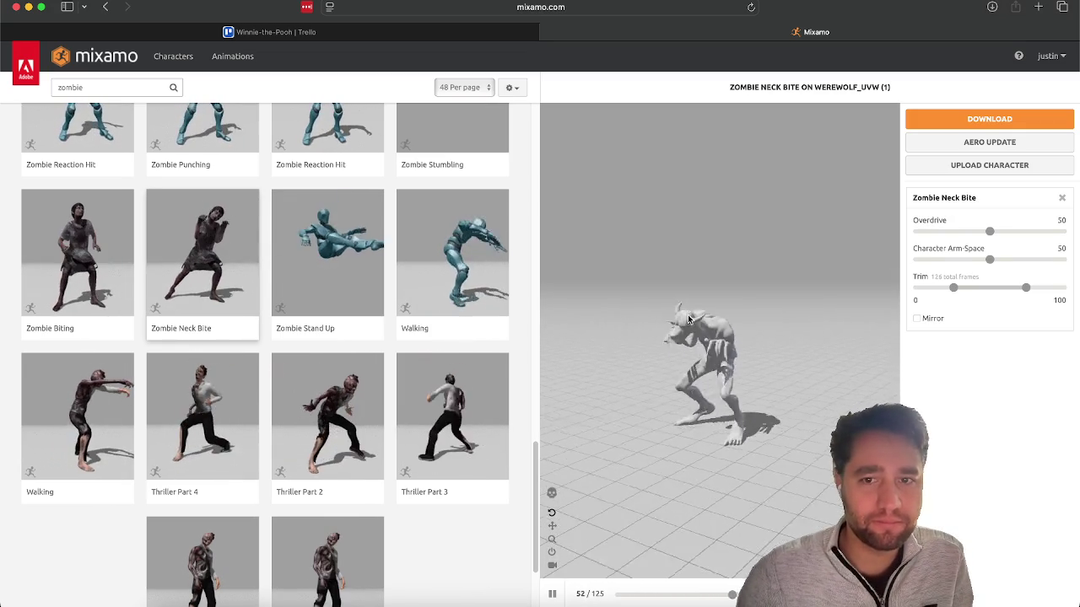
pyautogui.moveTo(689, 245)
pyautogui.mouseDown()
pyautogui.moveTo(657, 369)
pyautogui.moveTo(697, 279)
pyautogui.mouseUp()
pyautogui.moveTo(714, 317)
pyautogui.mouseDown()
pyautogui.moveTo(707, 301)
pyautogui.moveTo(726, 313)
pyautogui.mouseUp()
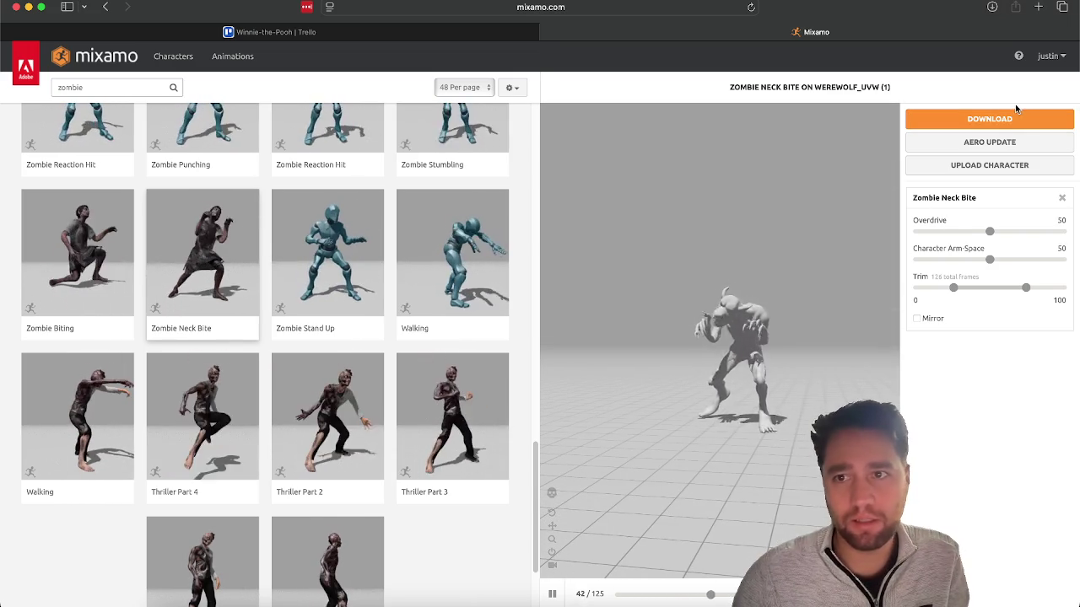
pyautogui.click(1012, 119)
pyautogui.click(718, 262)
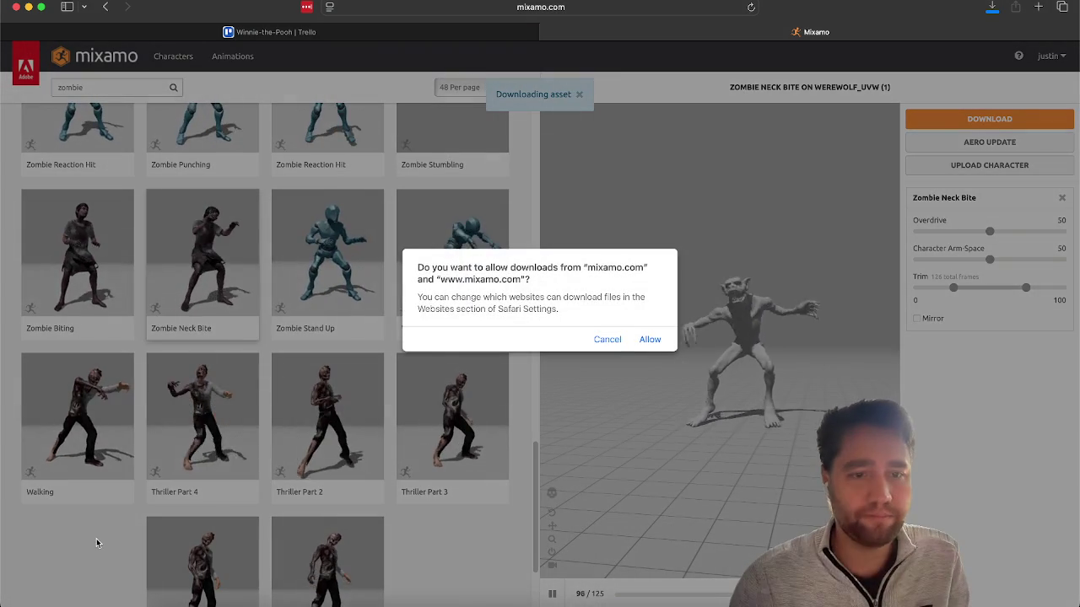
pyautogui.scroll(-3, 279, 401)
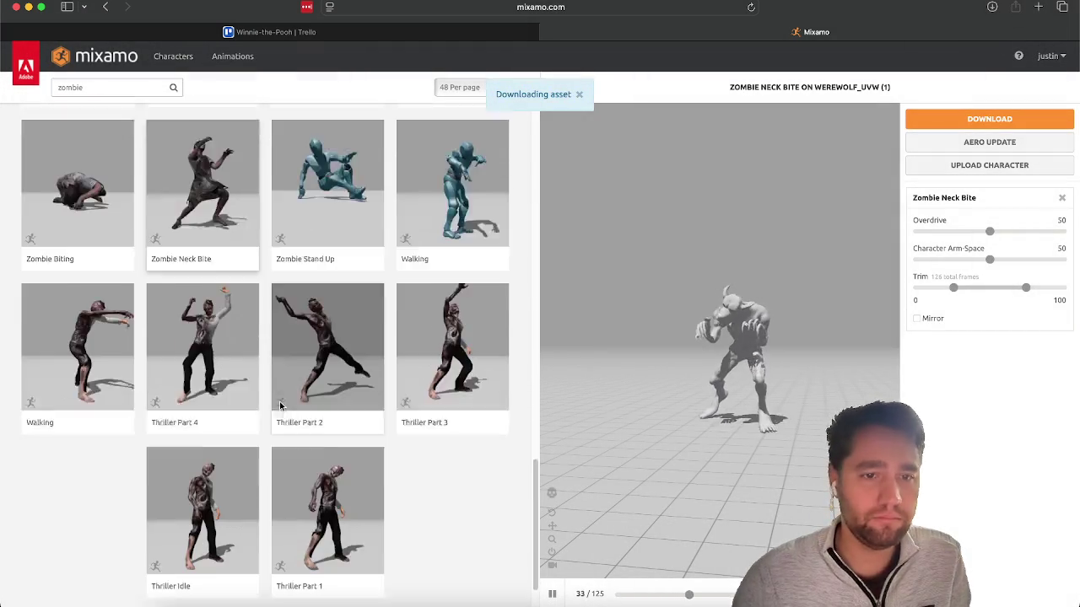
pyautogui.click(236, 273)
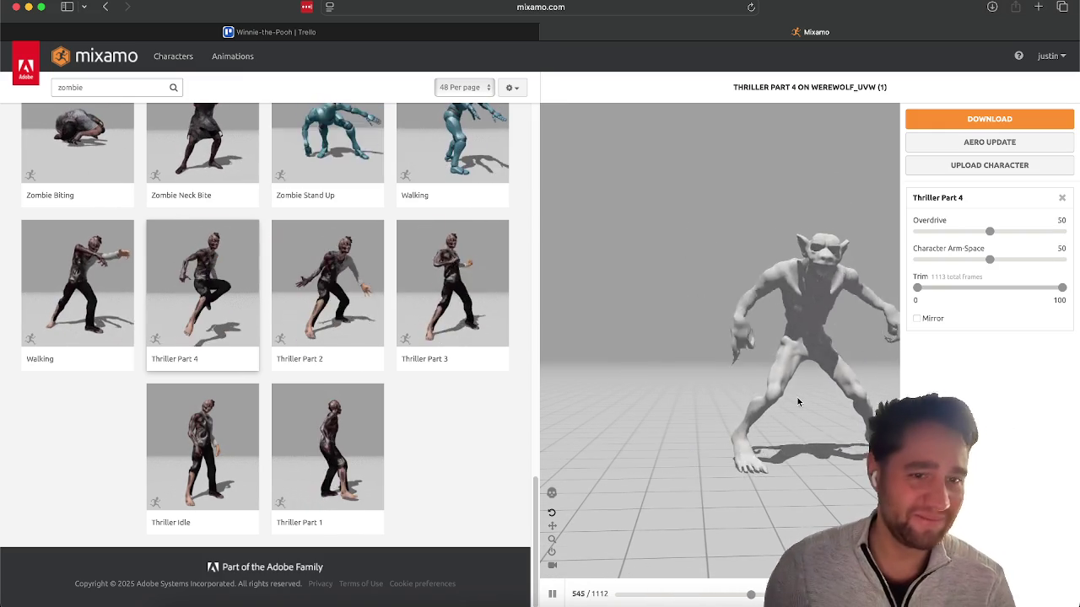
# Preview Thriller Part 1, then Thriller Part 3, and pause the viewer.
pyautogui.click(357, 470)
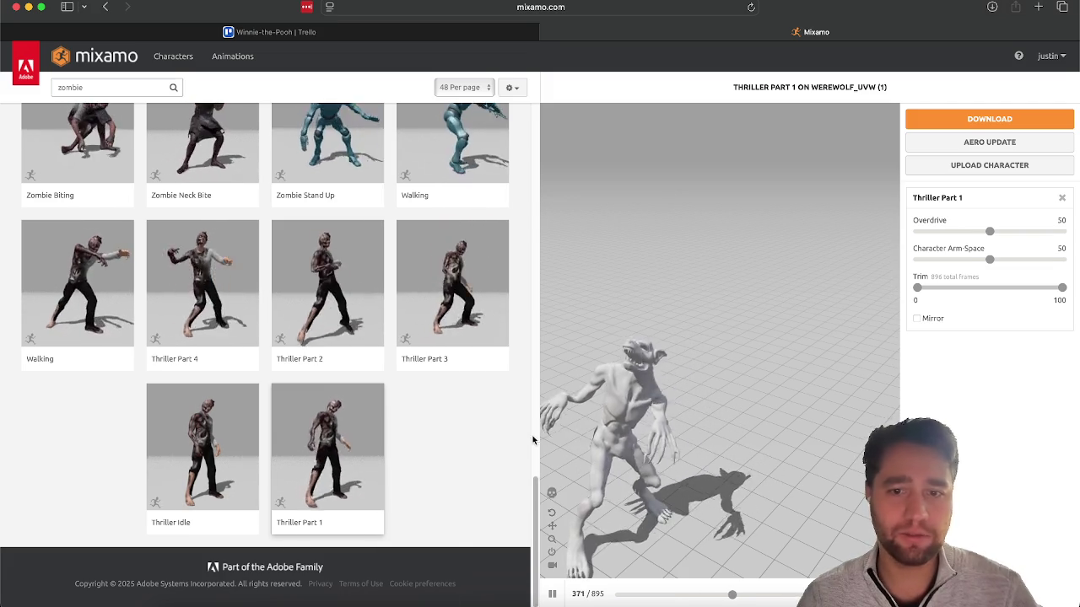
pyautogui.scroll(10, 536, 447)
pyautogui.scroll(-5, 538, 445)
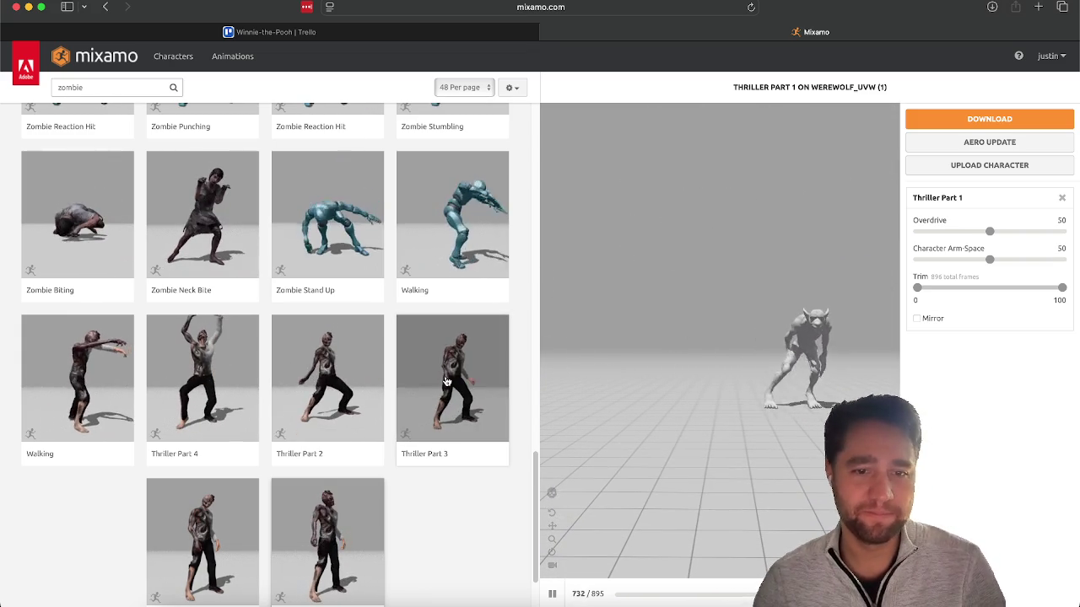
pyautogui.click(498, 422)
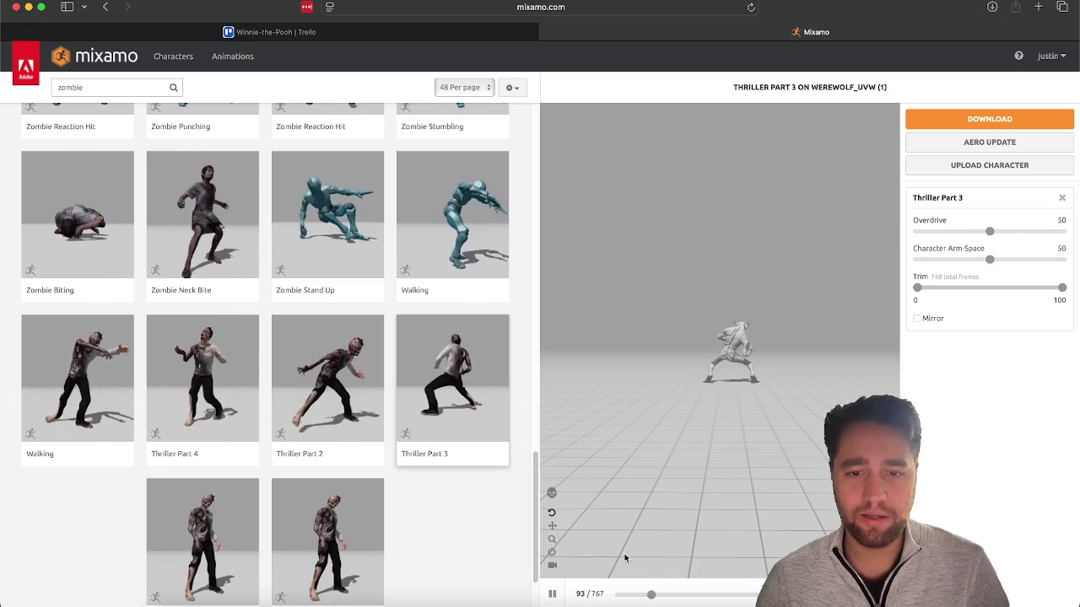
pyautogui.click(552, 594)
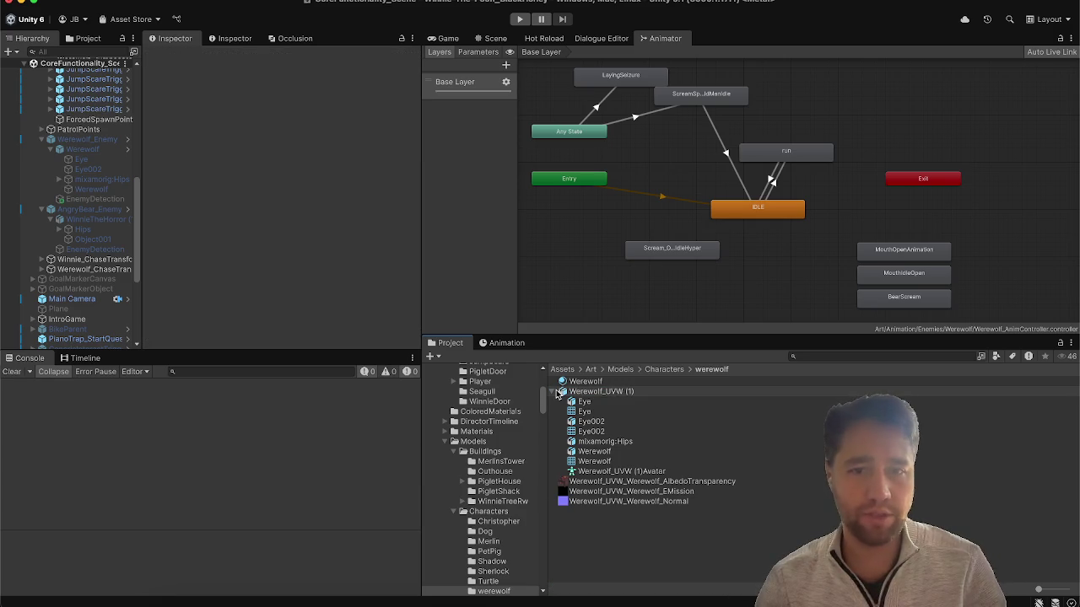
# Import the six downloaded Mixamo fbx files from Downloads into the Werewolf_AnimController folder.
pyautogui.click(82, 148)
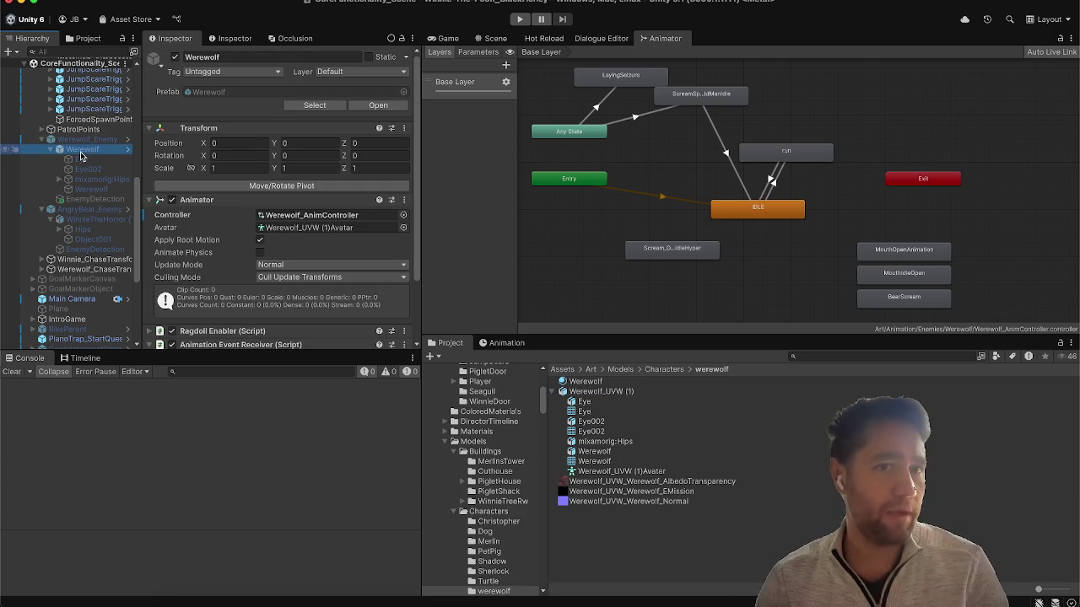
pyautogui.click(279, 215)
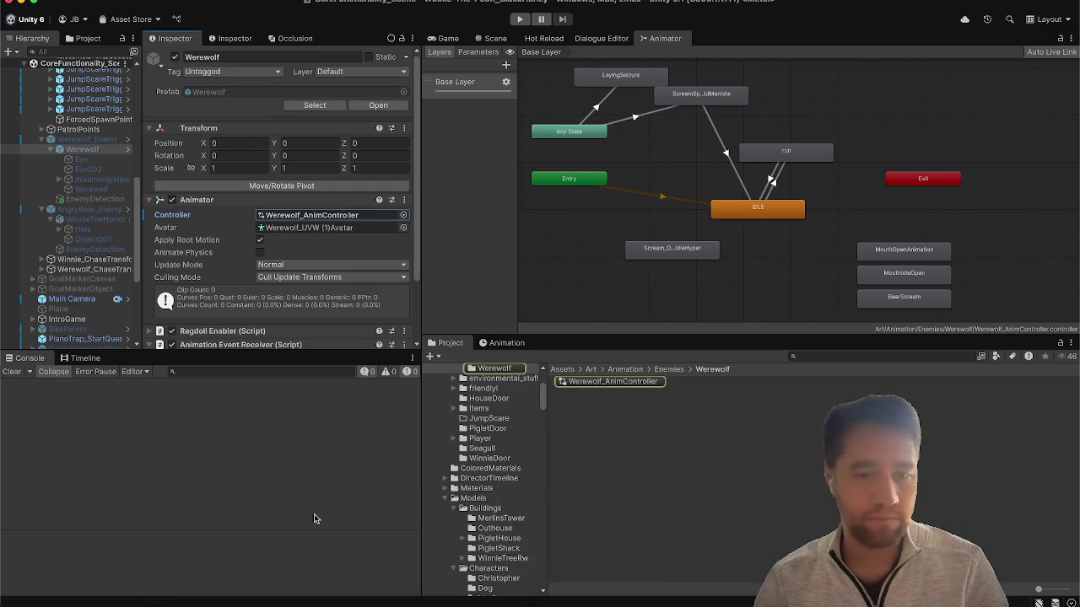
pyautogui.click(175, 603)
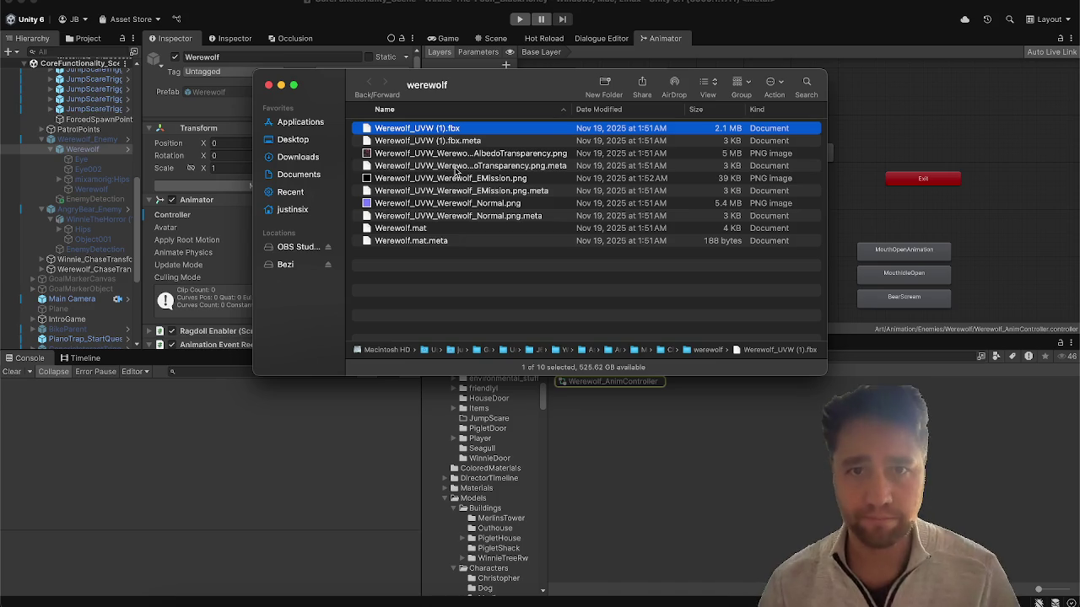
pyautogui.click(288, 158)
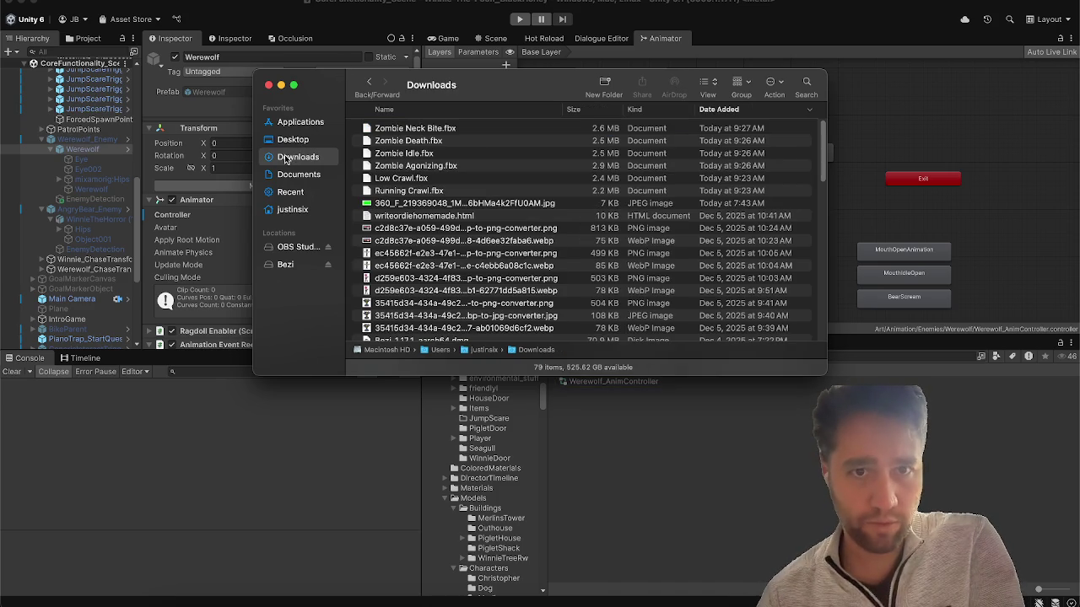
pyautogui.click(403, 193)
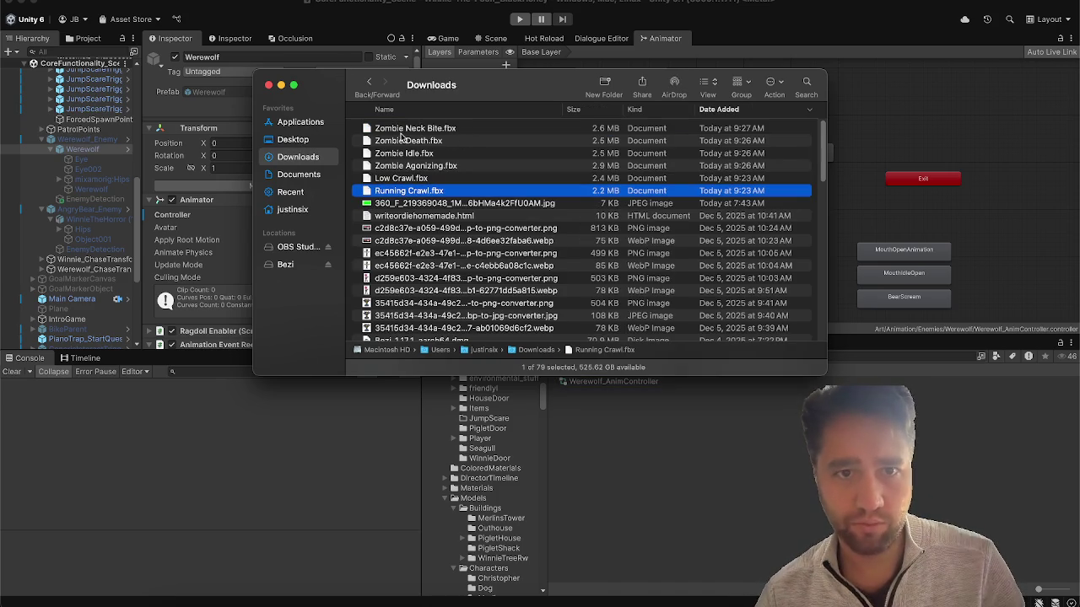
pyautogui.keyDown('shift'); pyautogui.click(399, 130); pyautogui.keyUp('shift')
pyautogui.moveTo(436, 173)
pyautogui.mouseDown()
pyautogui.moveTo(591, 349)
pyautogui.moveTo(625, 454)
pyautogui.moveTo(644, 478)
pyautogui.mouseUp()
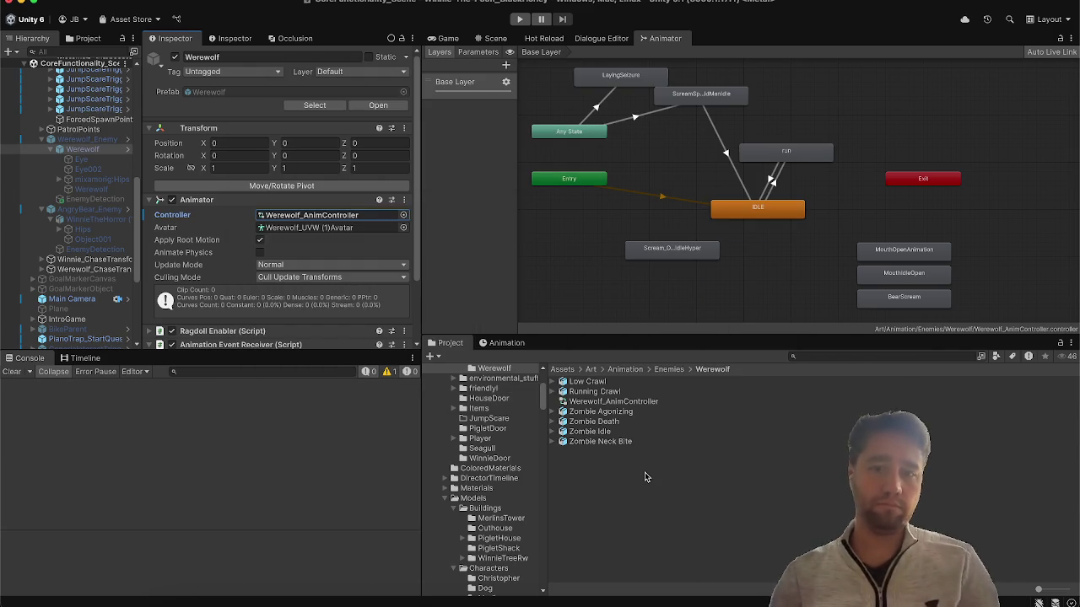
# Multi-select the six clip FBXs and apply Humanoid as their rig Animation Type.
pyautogui.click(587, 392)
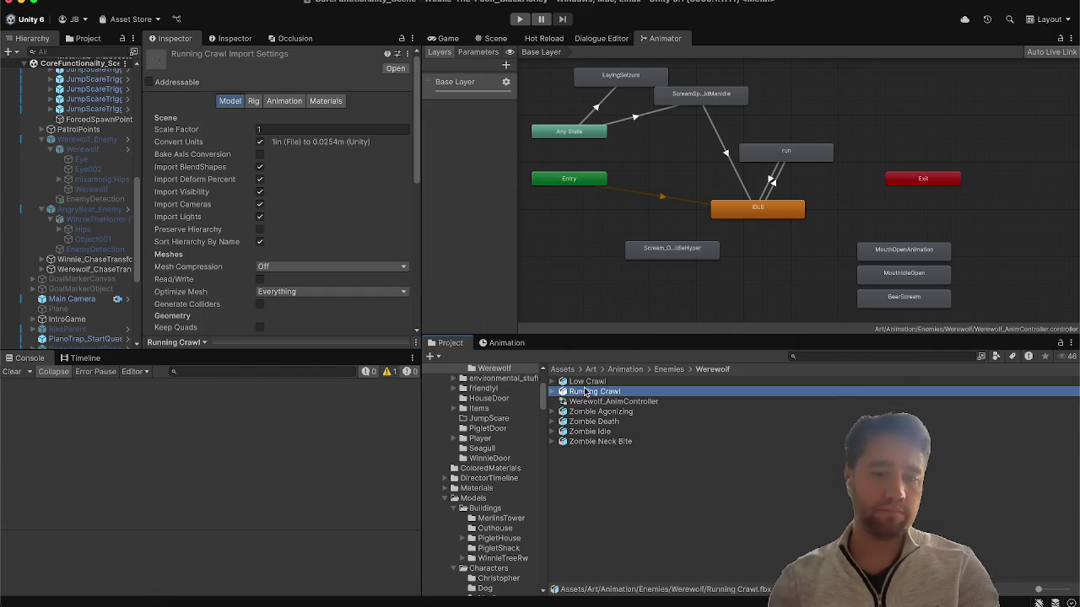
pyautogui.keyDown('shift'); pyautogui.click(586, 381); pyautogui.keyUp('shift')
pyautogui.keyDown('super'); pyautogui.click(588, 413); pyautogui.keyUp('super')
pyautogui.keyDown('super'); pyautogui.click(588, 422); pyautogui.keyUp('super')
pyautogui.keyDown('super'); pyautogui.click(588, 422); pyautogui.keyUp('super')
pyautogui.keyDown('super'); pyautogui.click(588, 431); pyautogui.keyUp('super')
pyautogui.keyDown('super'); pyautogui.click(588, 422); pyautogui.keyUp('super')
pyautogui.keyDown('super'); pyautogui.click(588, 442); pyautogui.keyUp('super')
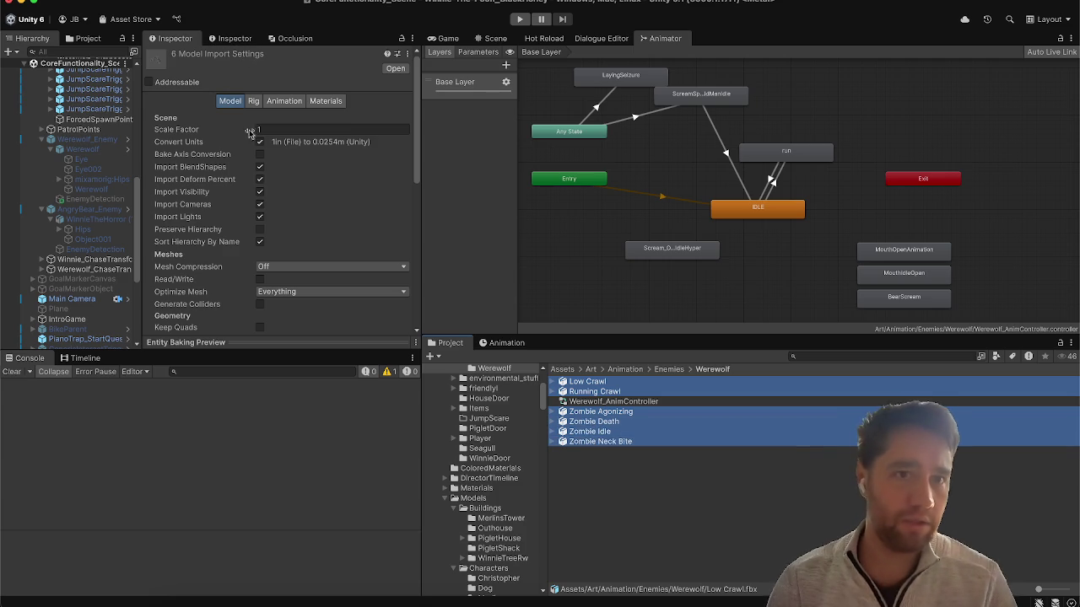
pyautogui.click(254, 102)
pyautogui.click(283, 120)
pyautogui.click(287, 146)
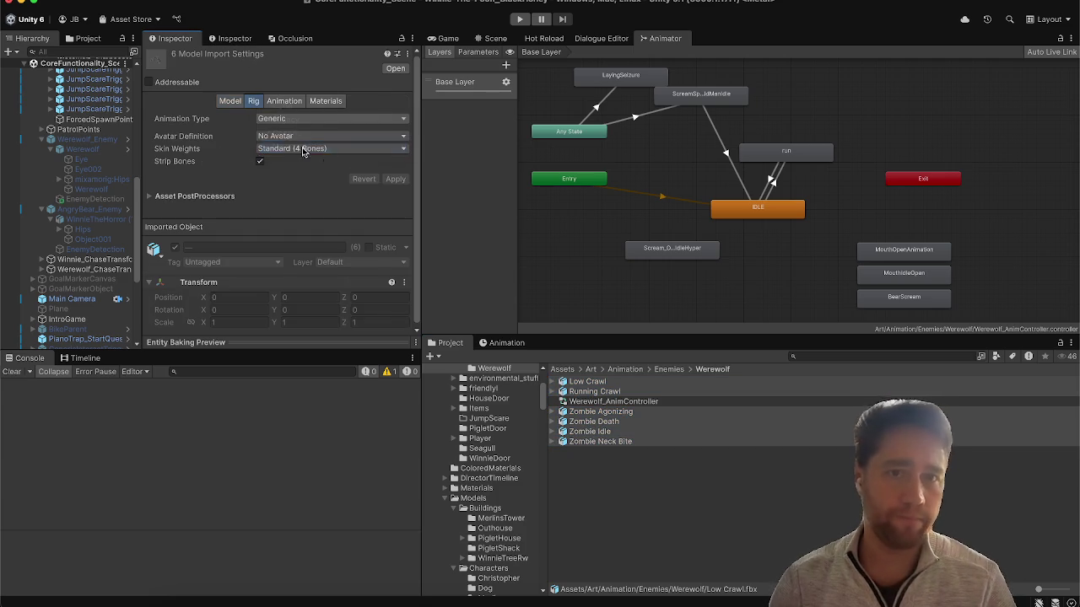
pyautogui.click(398, 209)
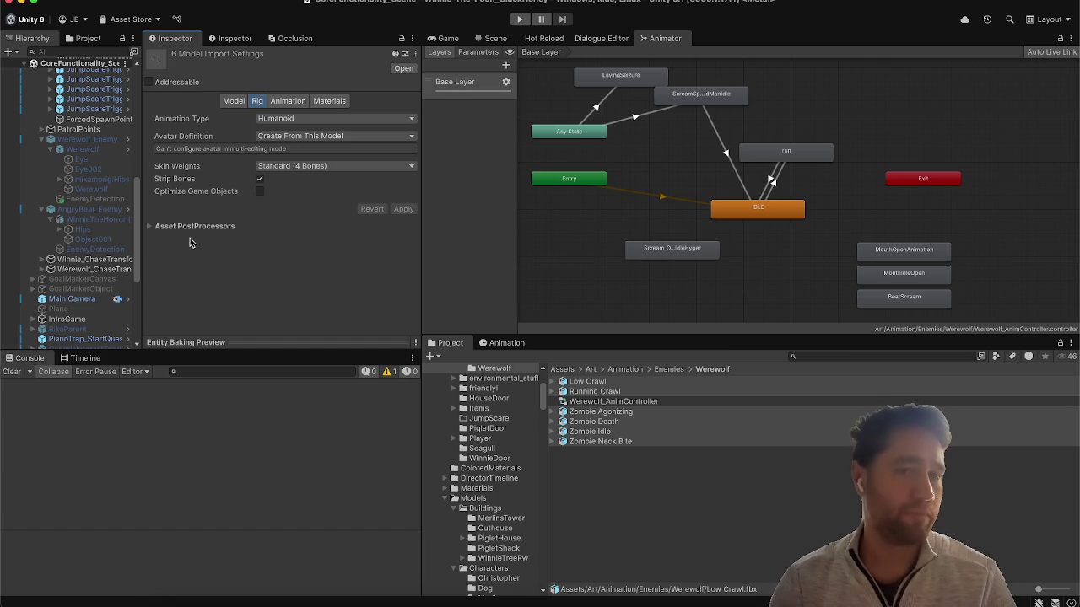
# Review the Model, Animation, Rig and Materials import tabs, then select only Low Crawl.
pyautogui.click(233, 101)
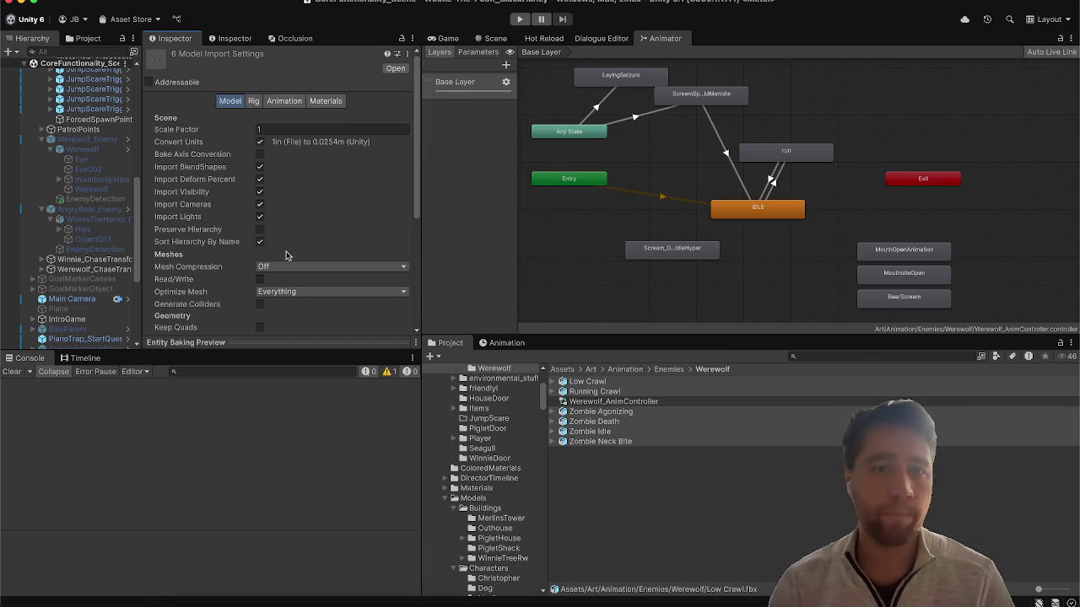
pyautogui.scroll(-3, 219, 173)
pyautogui.scroll(3, 219, 173)
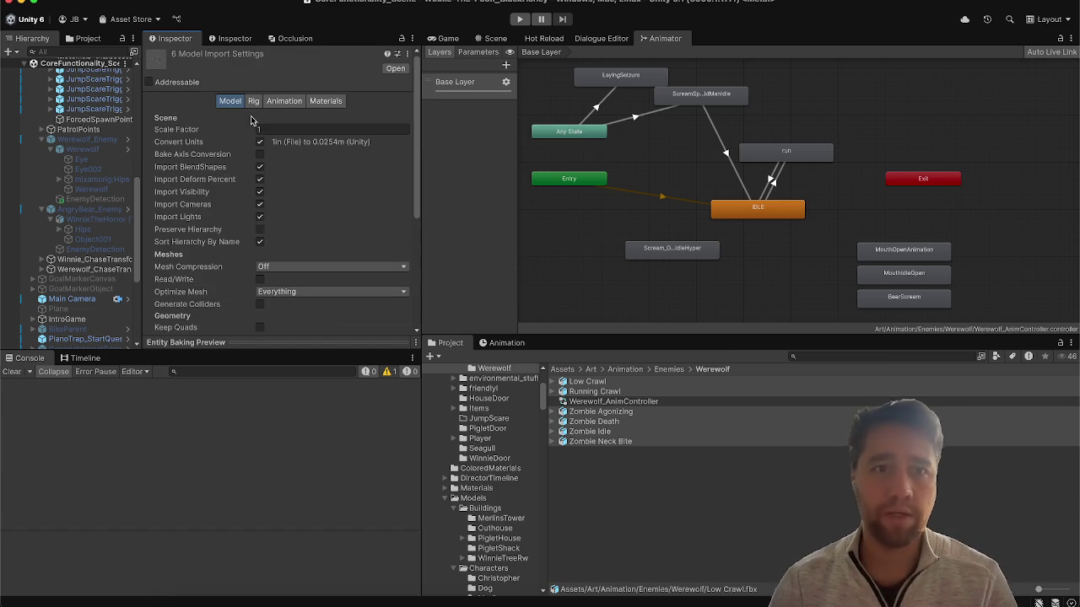
pyautogui.click(273, 101)
pyautogui.click(253, 102)
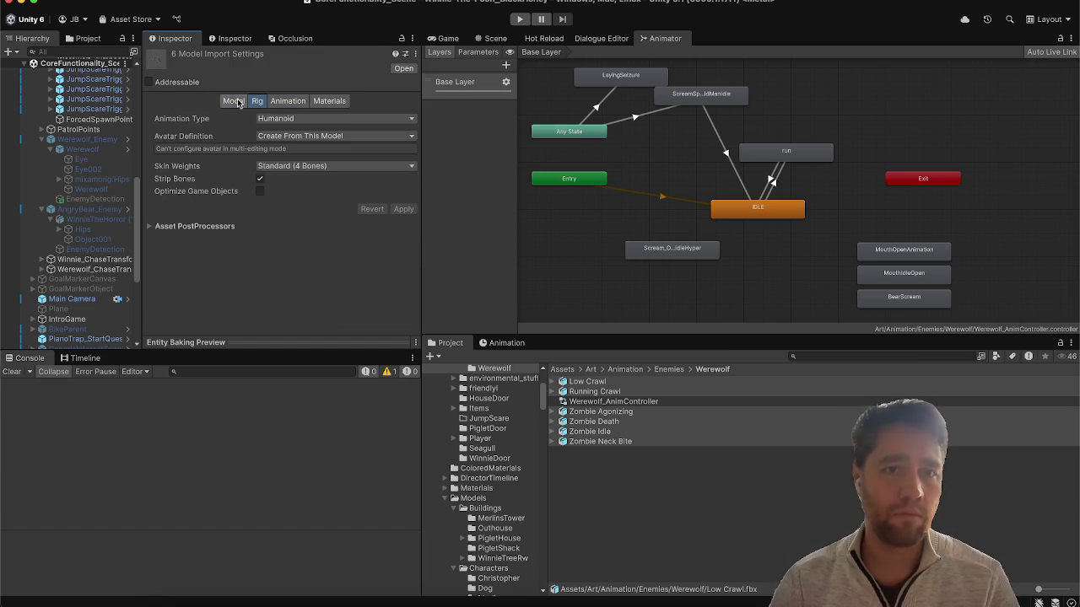
pyautogui.click(233, 101)
pyautogui.click(325, 101)
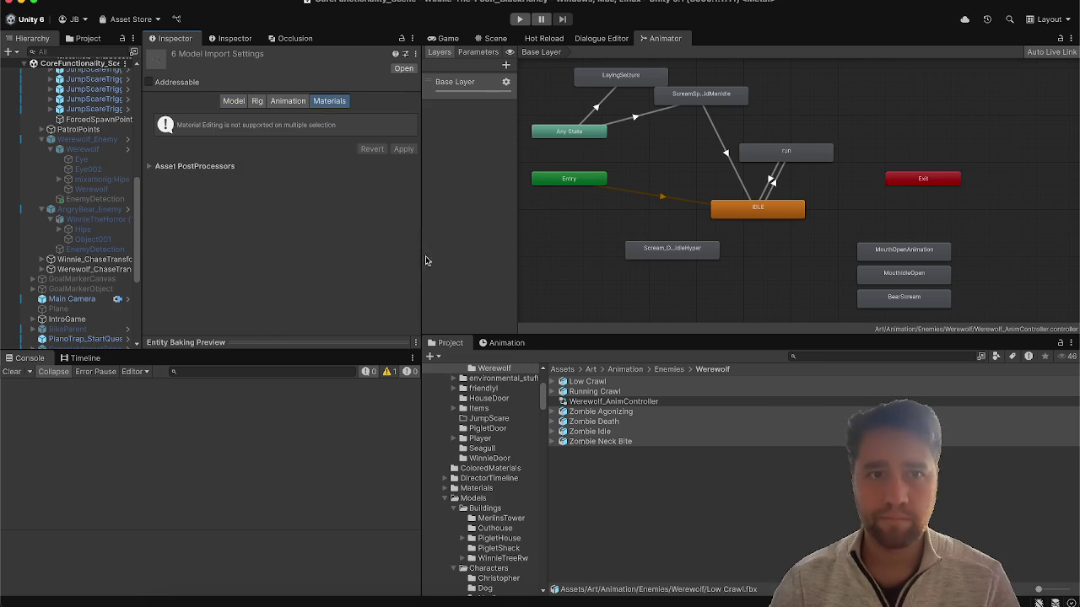
pyautogui.click(577, 385)
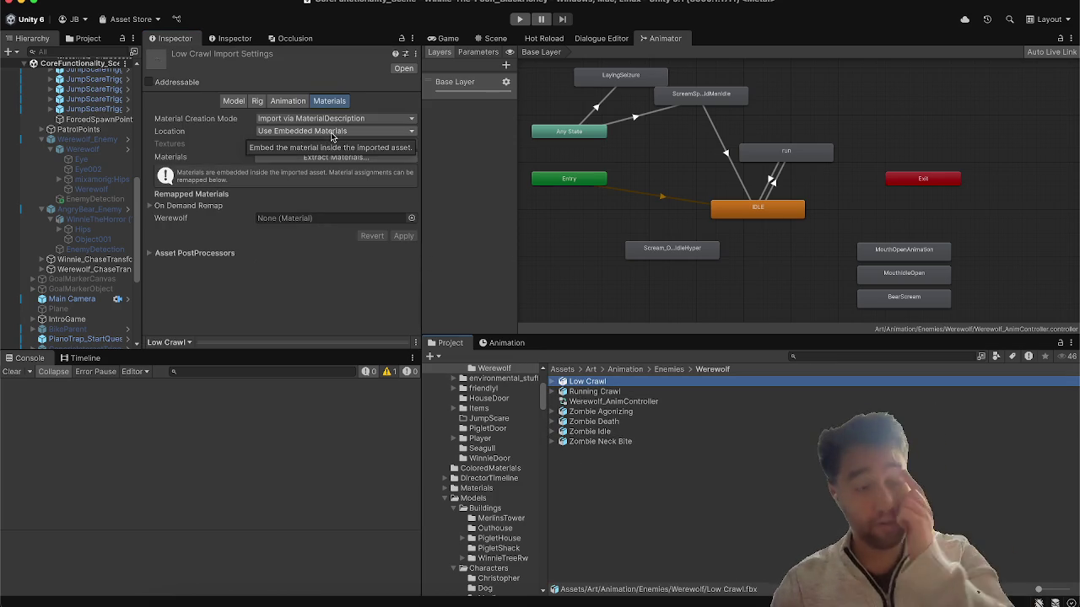
# Rename Low Crawl's mixamo.com clip to SlowCrawl and apply the import change.
pyautogui.click(304, 101)
pyautogui.scroll(-3, 212, 202)
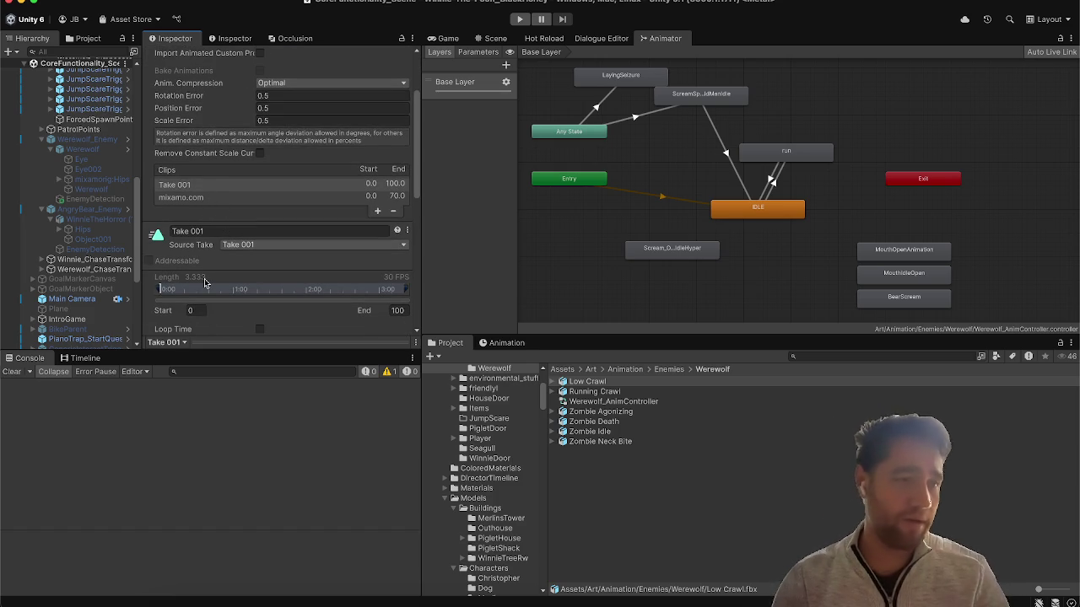
pyautogui.scroll(-6, 204, 281)
pyautogui.moveTo(204, 340); pyautogui.dragTo(204, 233)
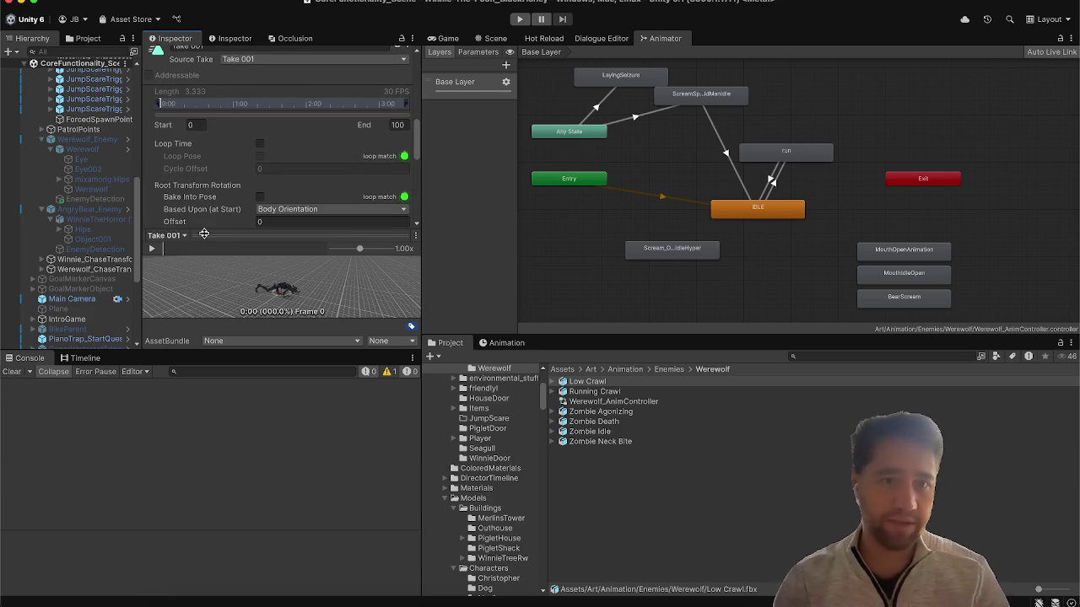
pyautogui.click(155, 249)
pyautogui.scroll(3, 211, 127)
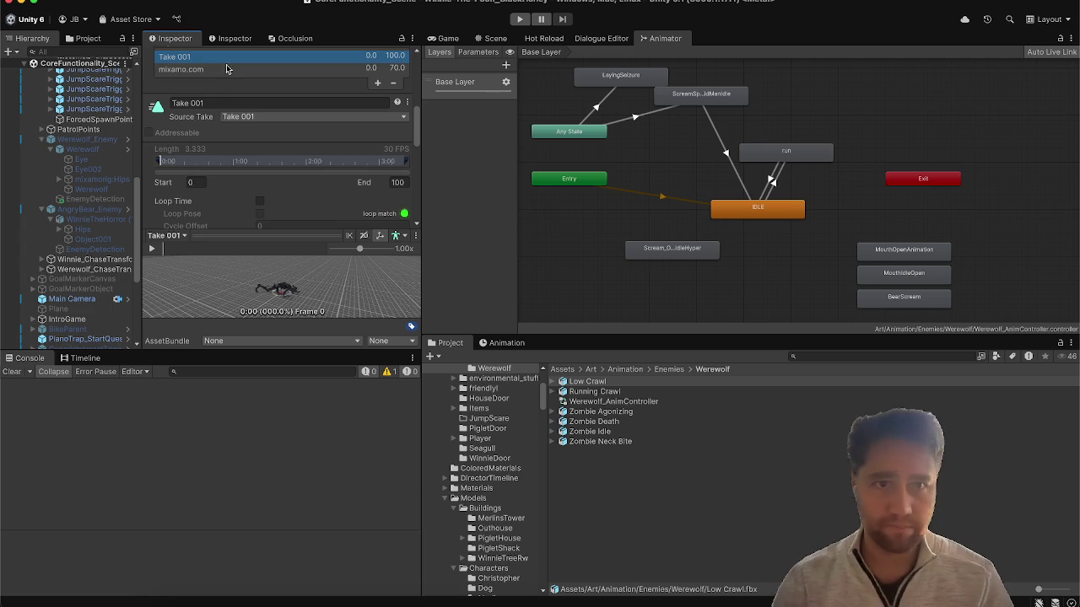
pyautogui.click(228, 69)
pyautogui.click(155, 251)
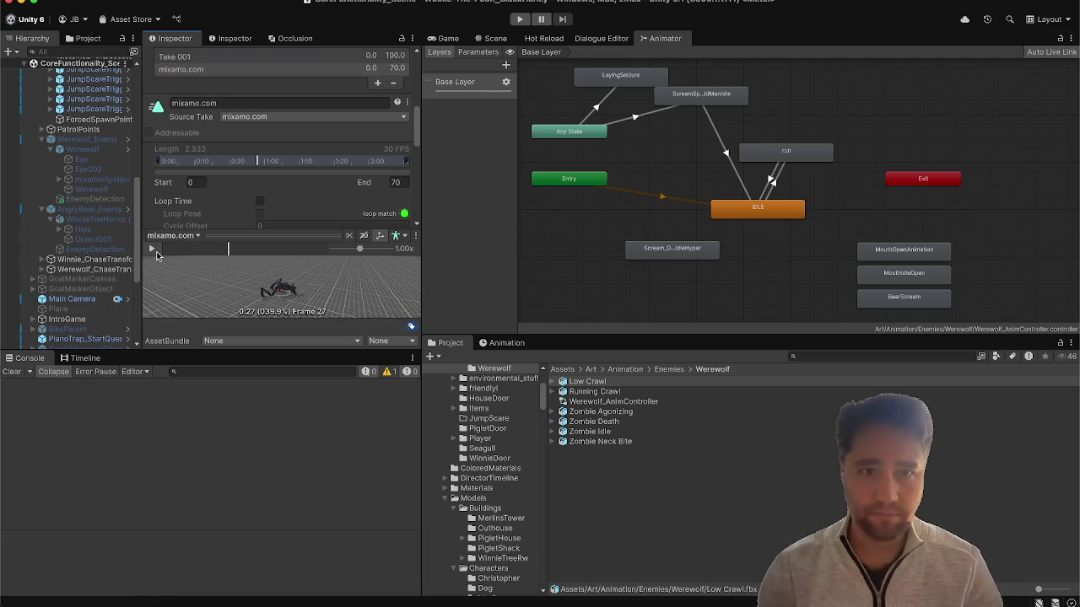
pyautogui.click(239, 102)
pyautogui.write('SlowCrawl')
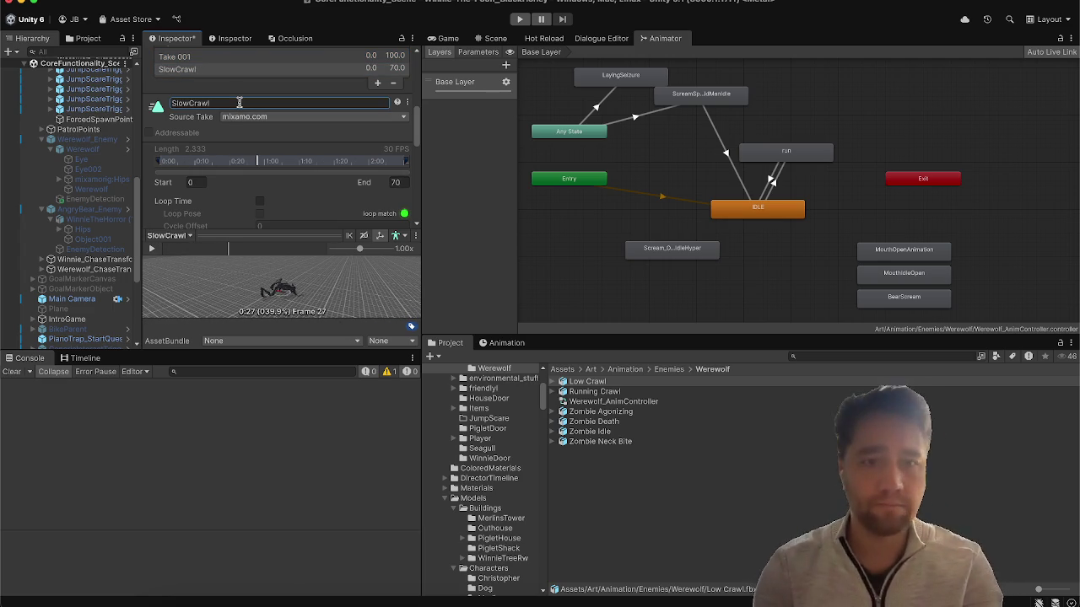
pyautogui.scroll(-10, 344, 172)
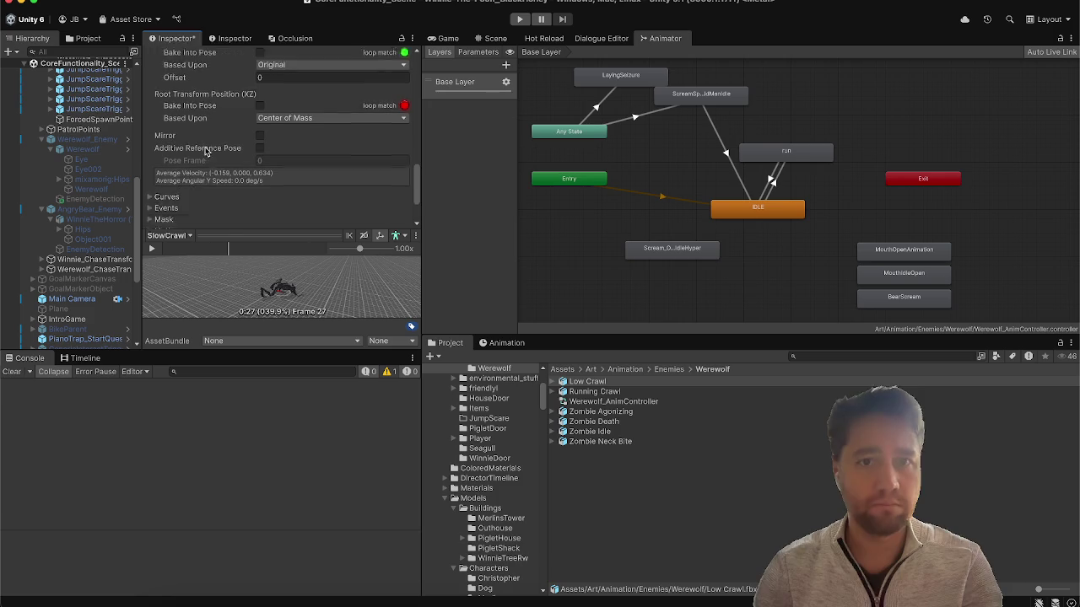
pyautogui.click(394, 201)
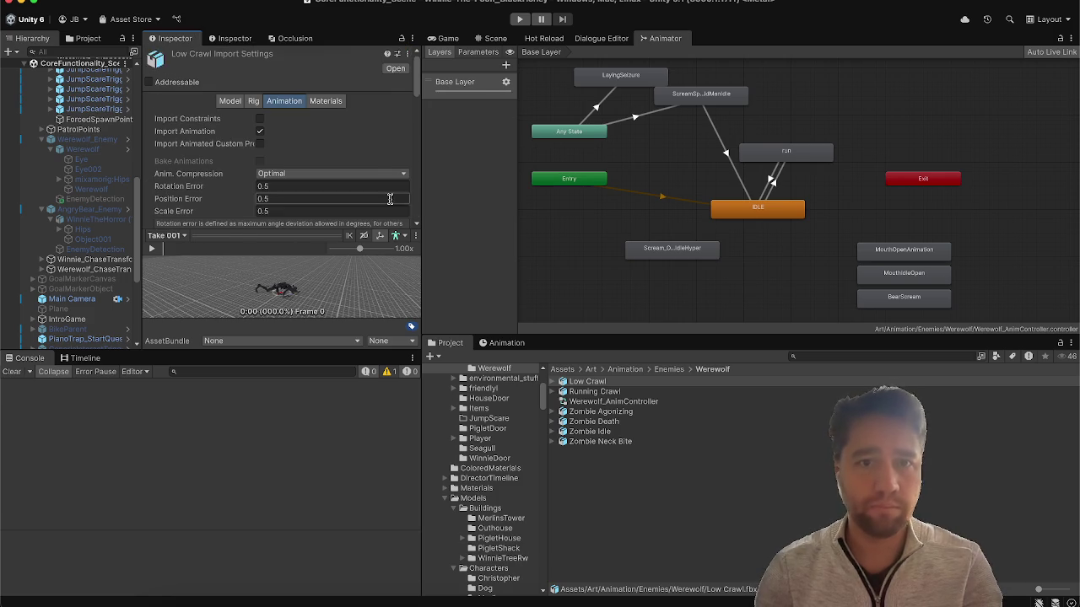
# Rename Running Crawl's mixamo.com clip to FastCrawl and apply the import change.
pyautogui.click(601, 392)
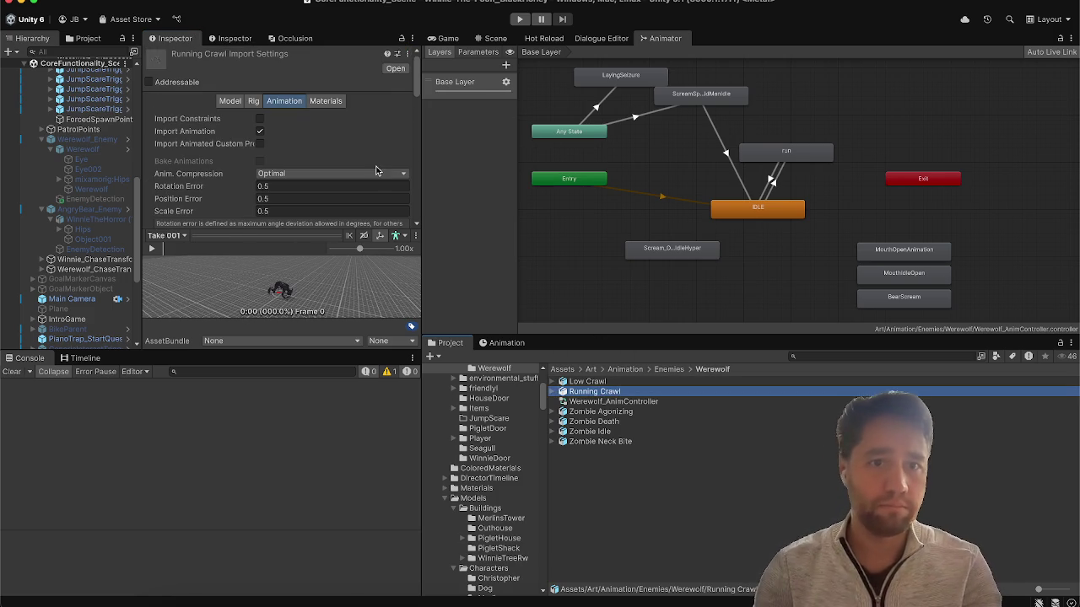
pyautogui.scroll(-5, 253, 126)
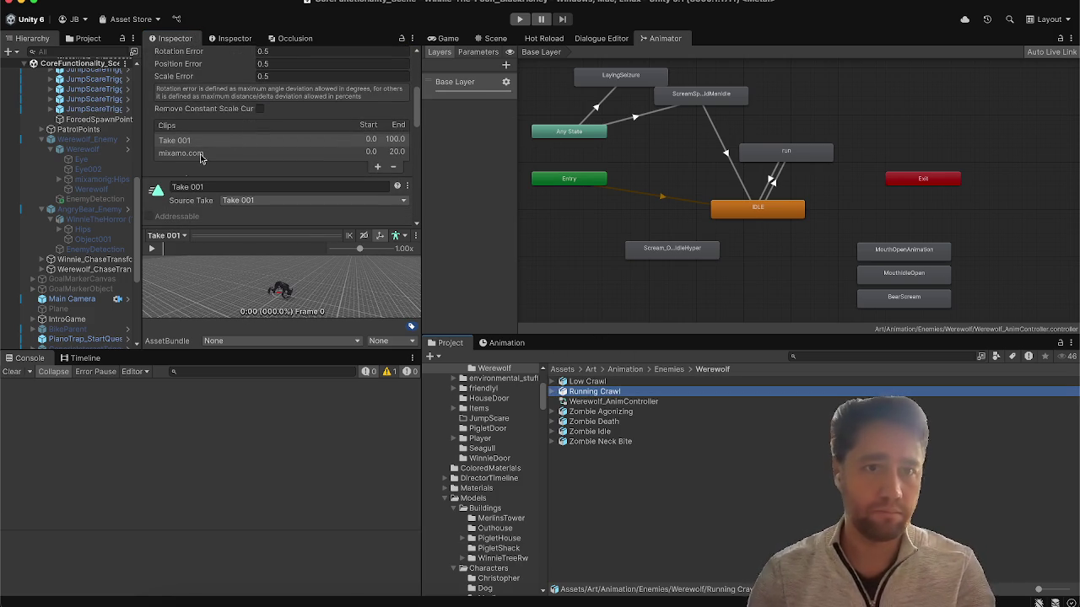
pyautogui.click(153, 249)
pyautogui.click(181, 152)
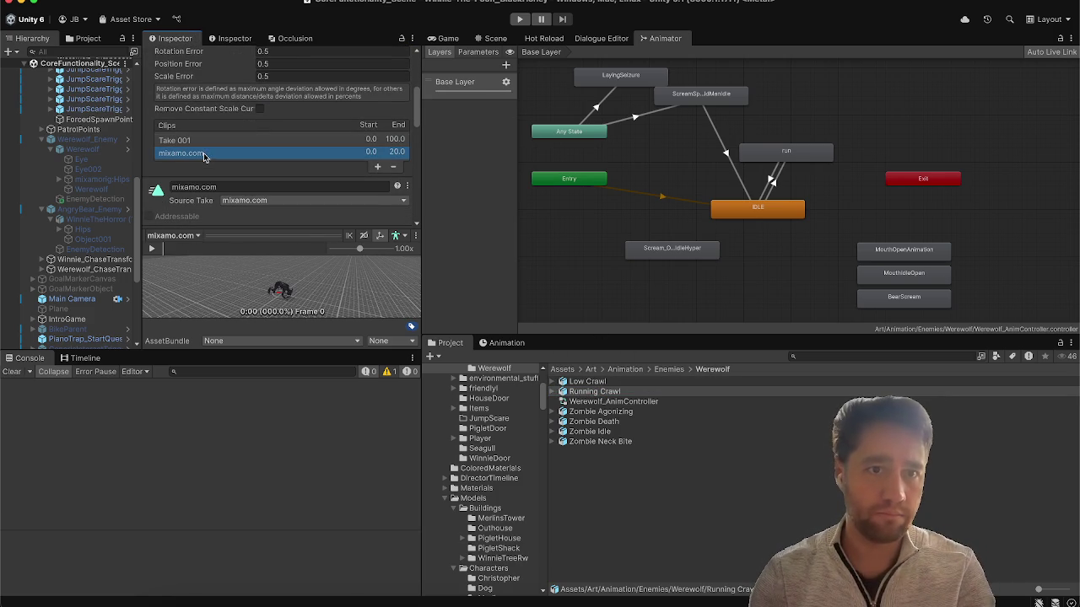
pyautogui.click(184, 185)
pyautogui.write('FastCrawl')
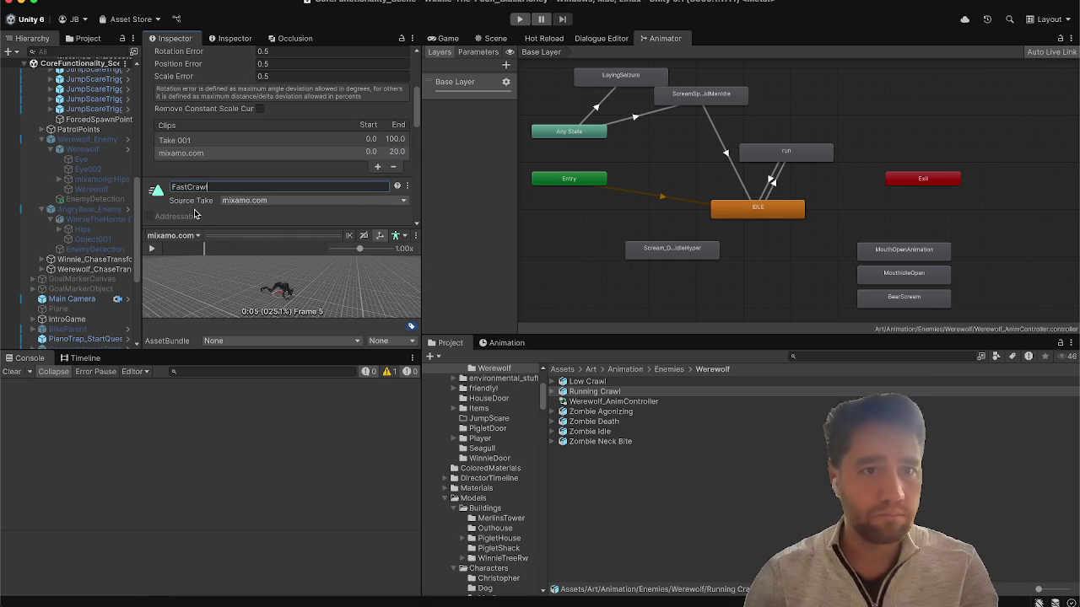
pyautogui.scroll(-10, 194, 215)
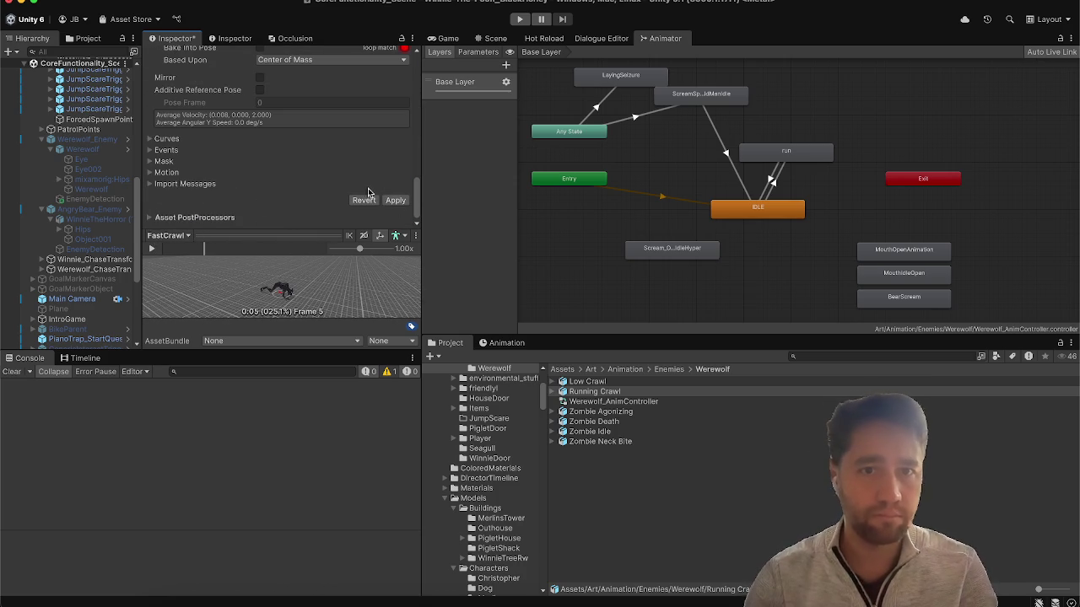
pyautogui.click(396, 200)
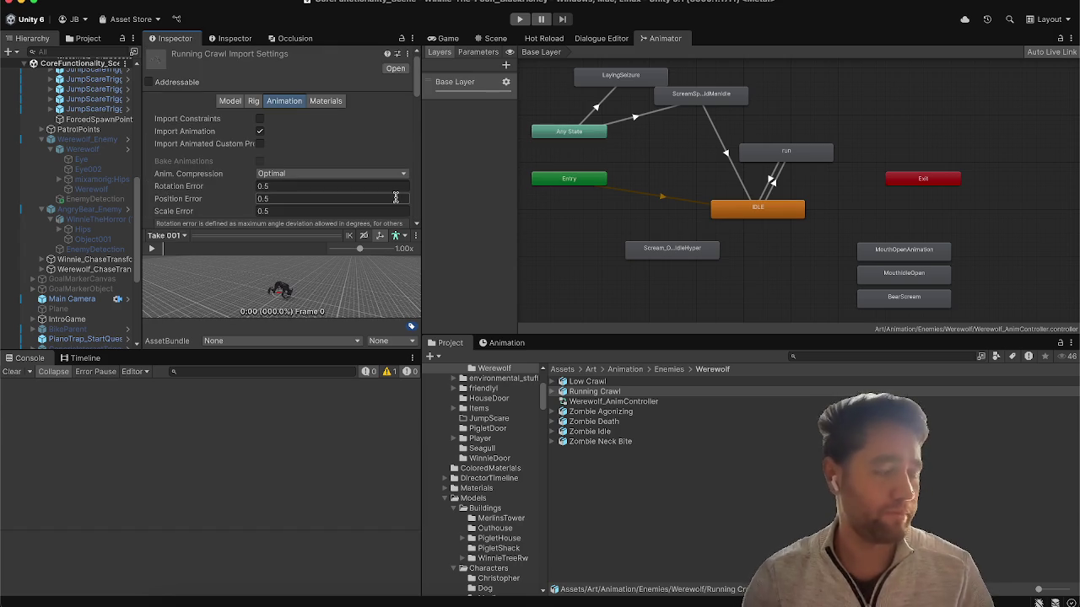
pyautogui.click(552, 412)
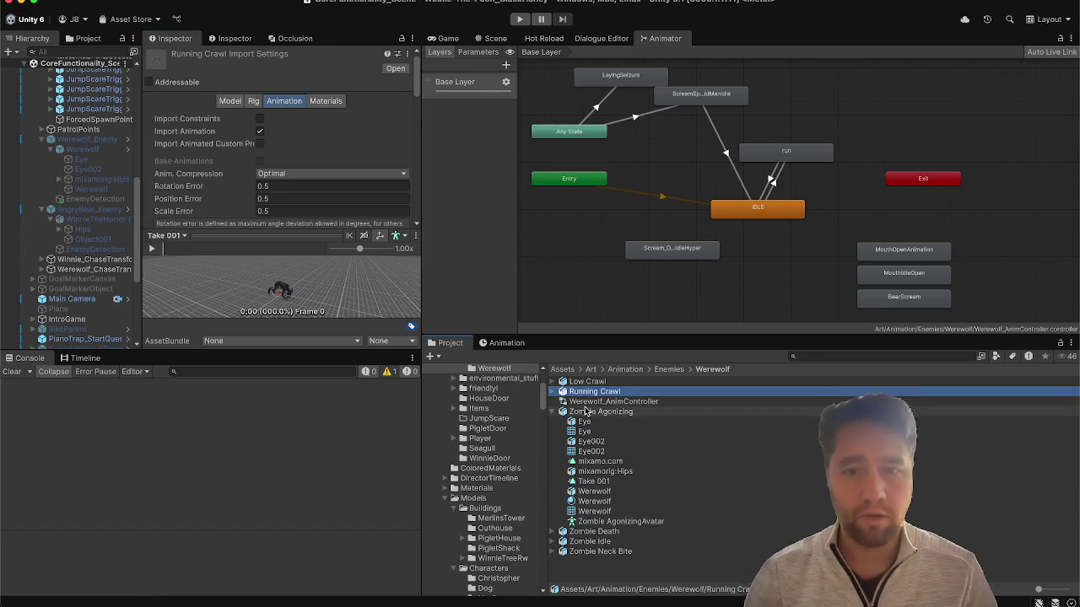
# Rename Zombie Agonizing's mixamo.com clip to TransformersMoveOut and apply it.
pyautogui.click(582, 411)
pyautogui.scroll(-10, 250, 144)
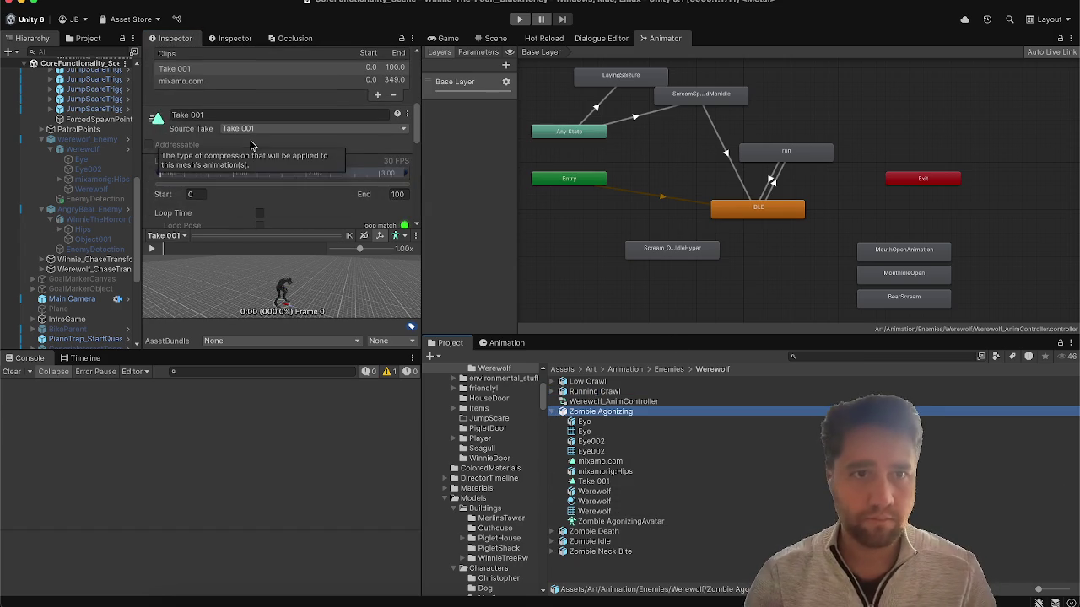
pyautogui.click(223, 82)
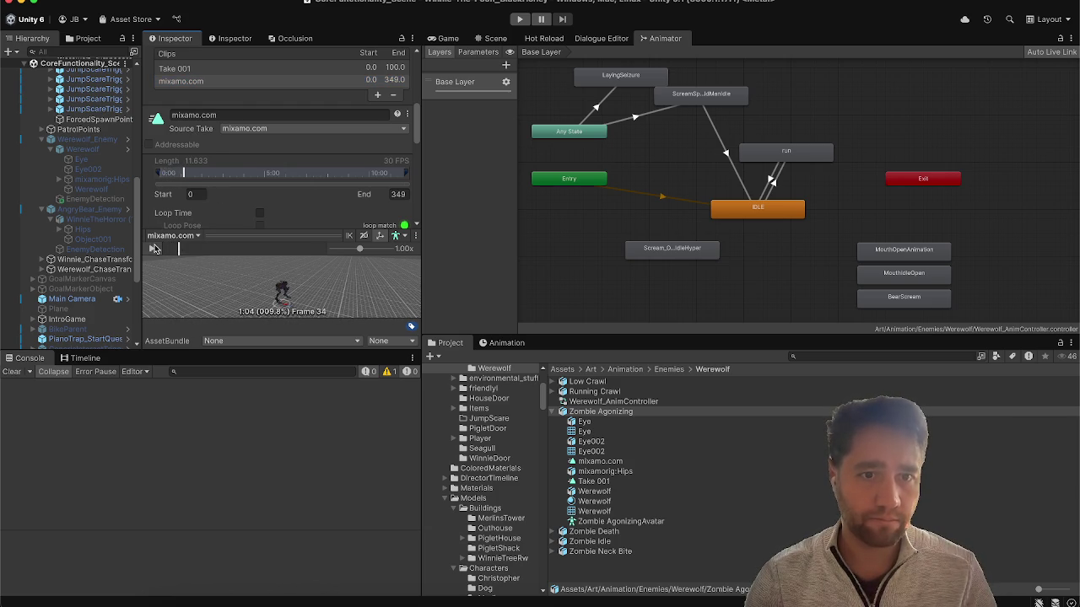
pyautogui.click(212, 113)
pyautogui.write('TransformersMoveOut')
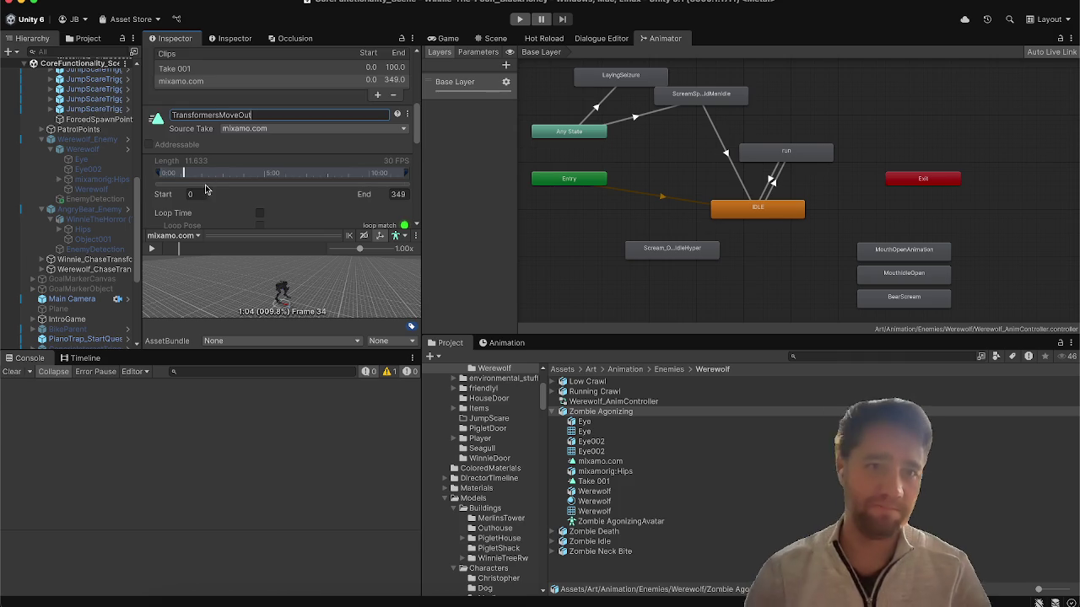
pyautogui.press('Return')
pyautogui.scroll(-5, 205, 189)
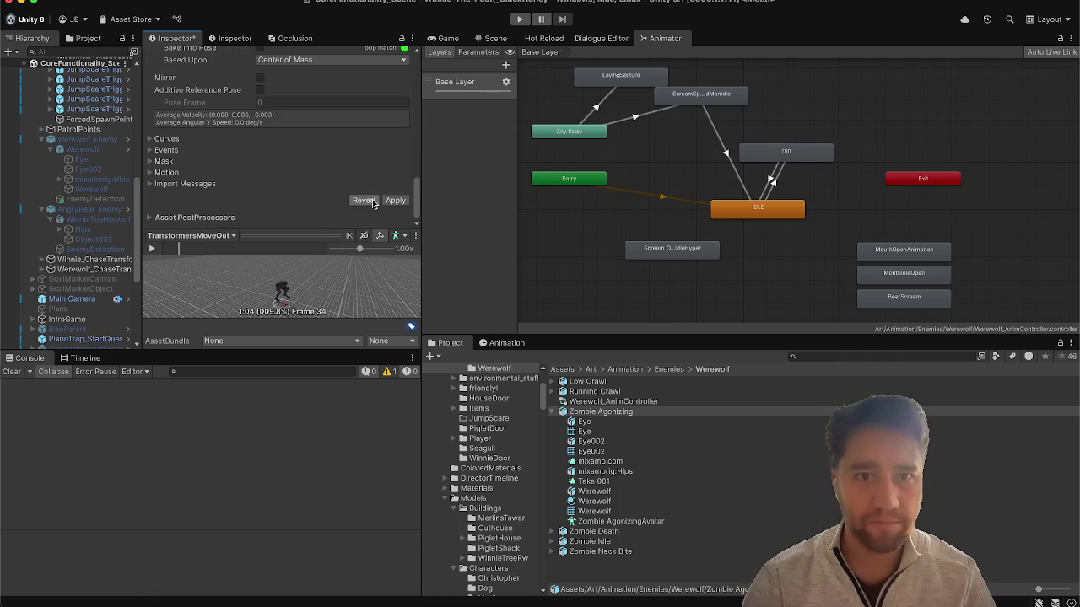
pyautogui.click(394, 202)
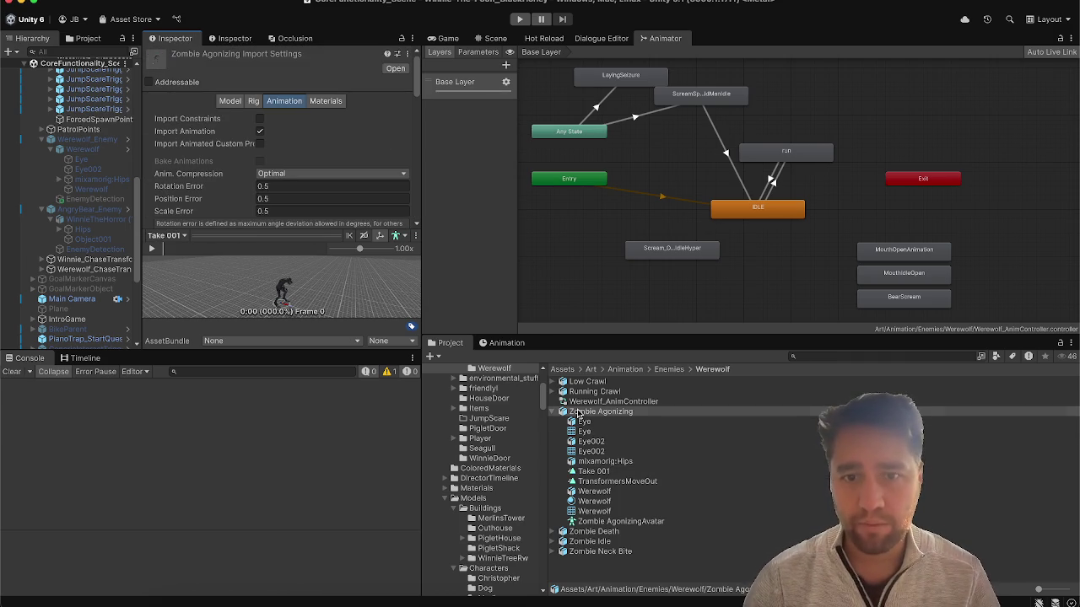
# Rename Zombie Death's mixamo.com clip to DramaticDeath and apply it.
pyautogui.click(593, 532)
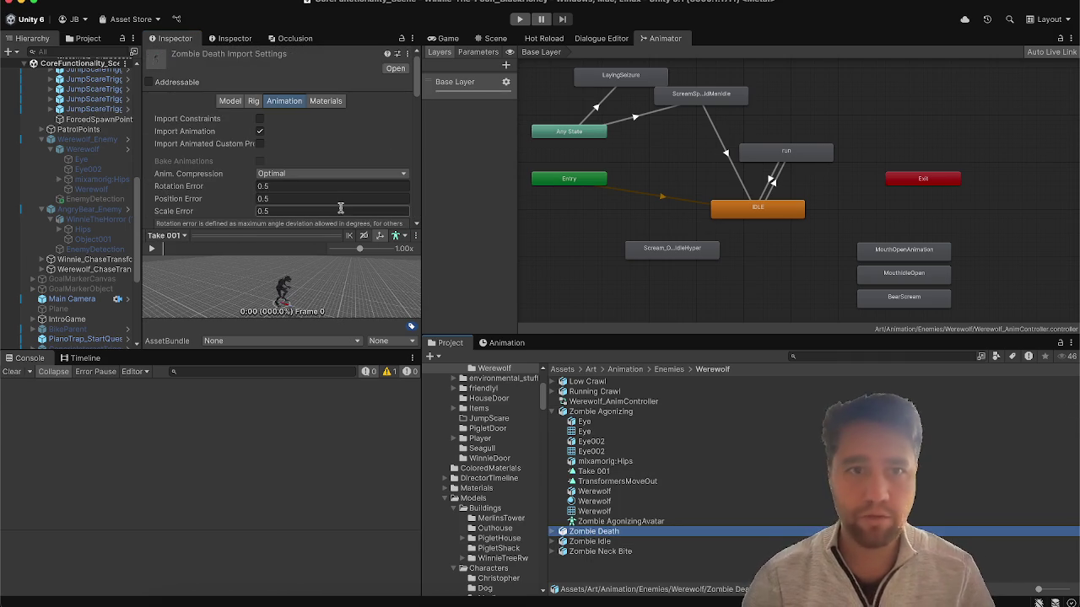
pyautogui.scroll(-10, 278, 126)
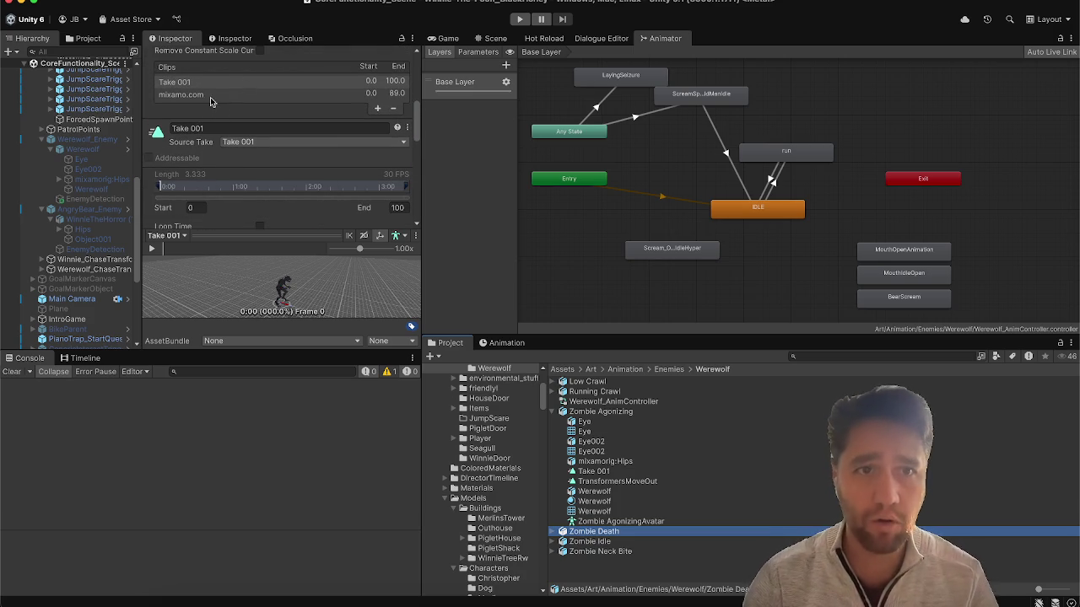
pyautogui.click(207, 95)
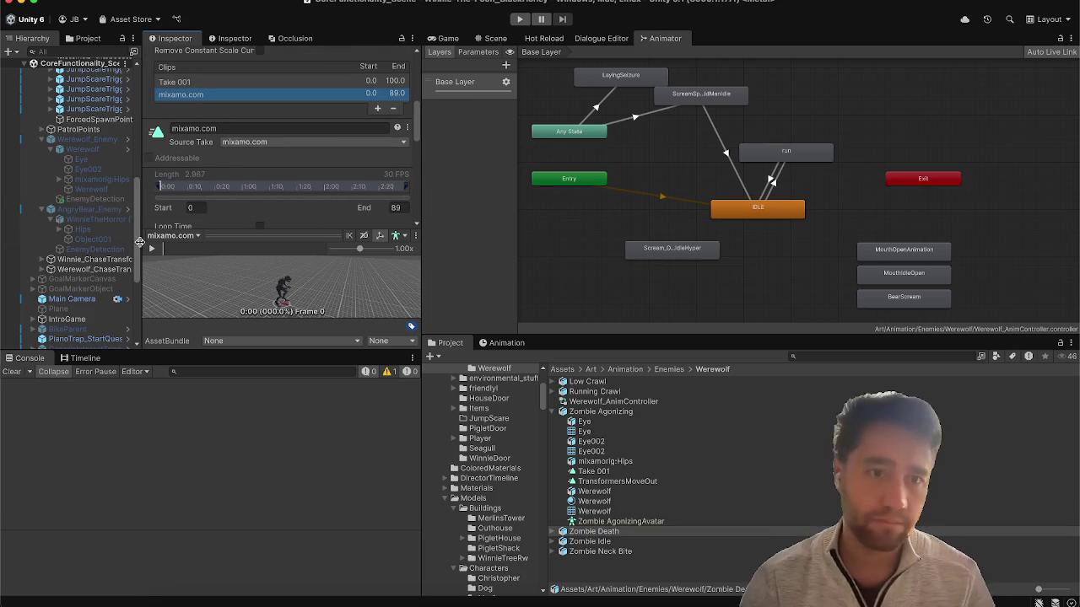
pyautogui.click(151, 249)
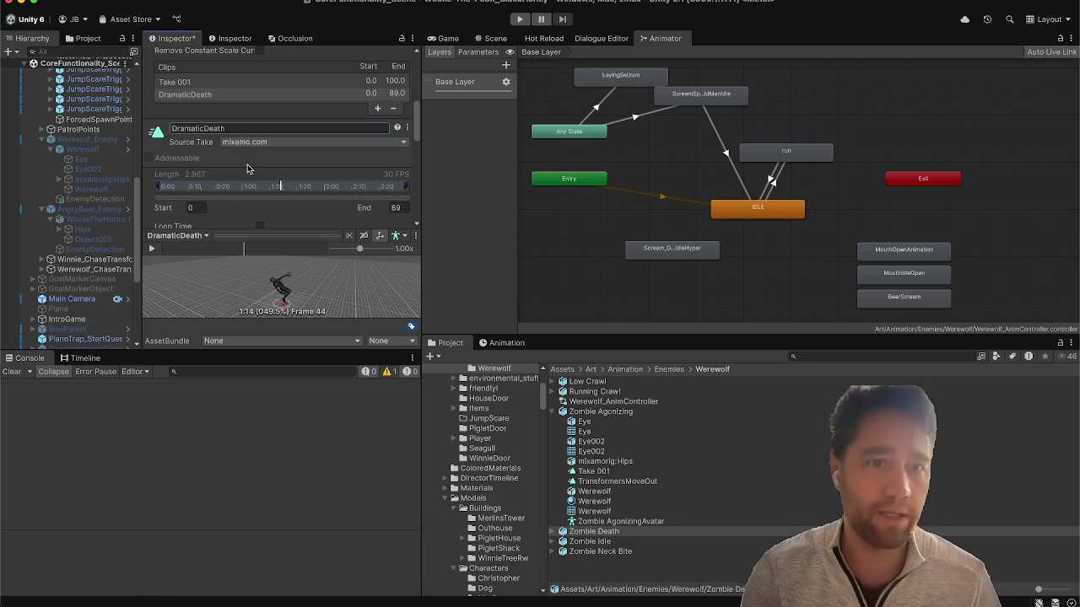
pyautogui.scroll(-10, 247, 169)
pyautogui.click(390, 201)
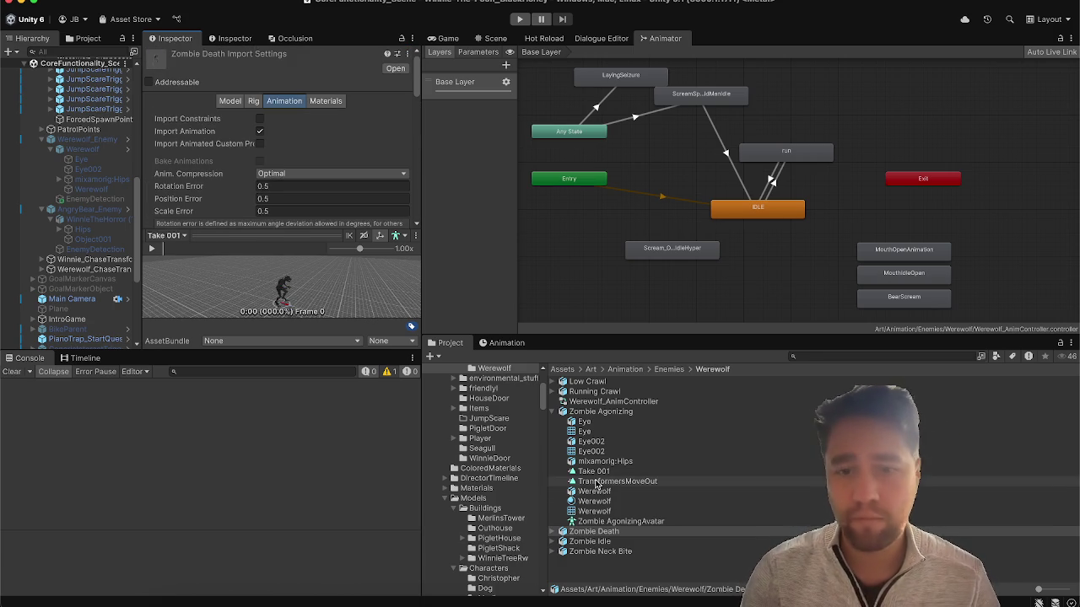
pyautogui.click(589, 542)
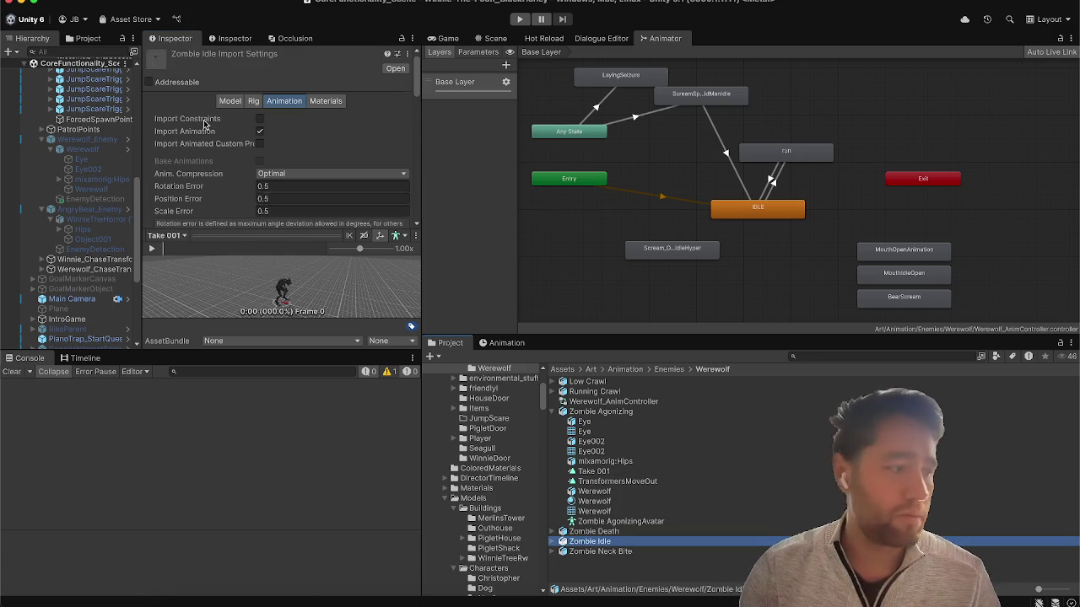
# Rename Zombie Idle's mixamo.com clip to WerewolfIdle and apply it.
pyautogui.scroll(-8, 203, 124)
pyautogui.click(178, 74)
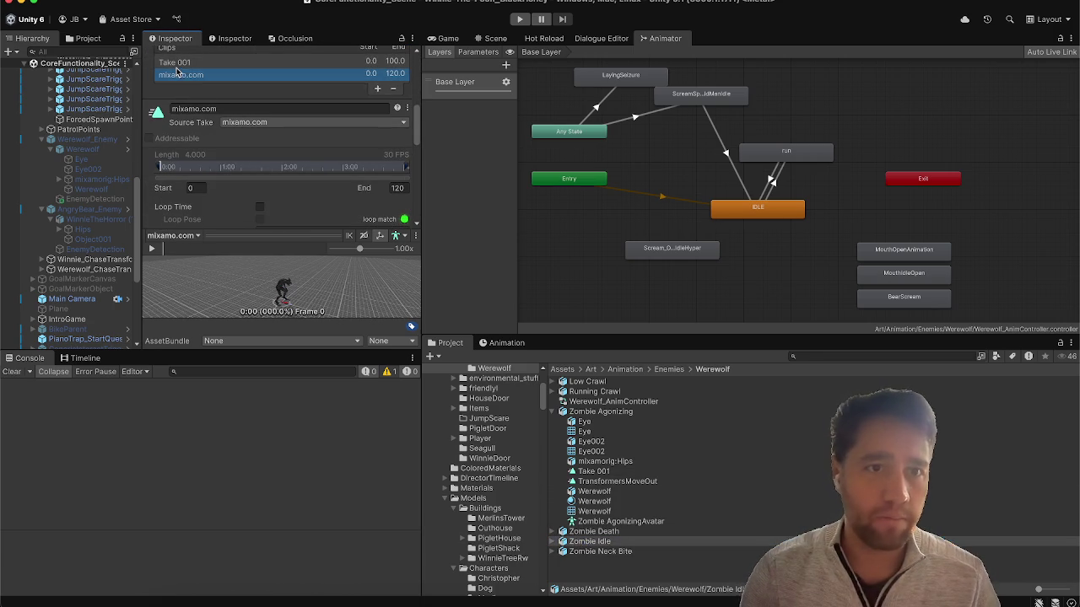
pyautogui.click(150, 249)
pyautogui.click(212, 108)
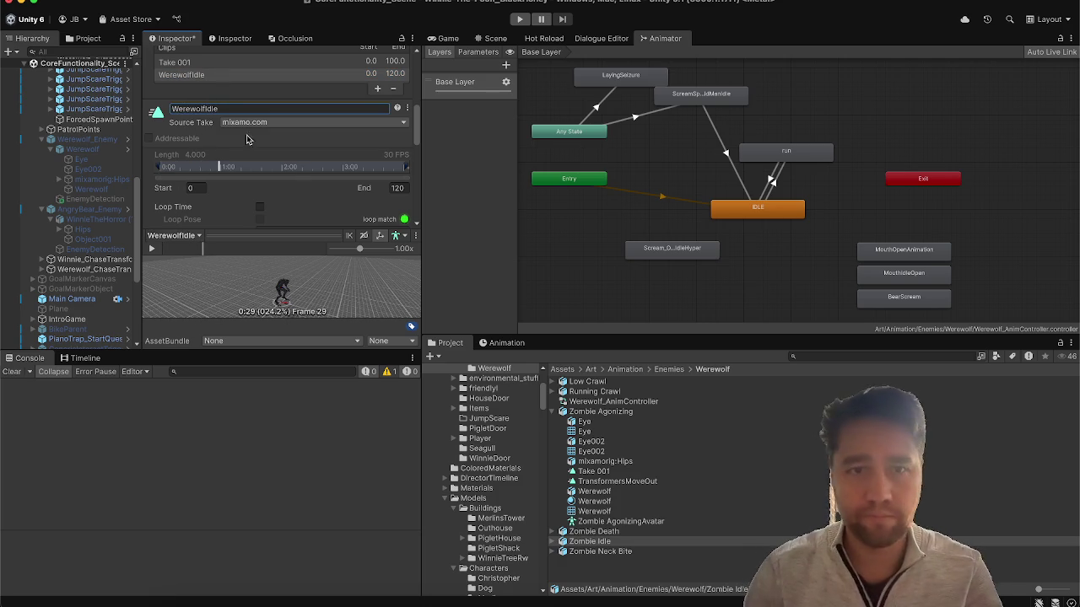
pyautogui.scroll(-10, 300, 178)
pyautogui.click(395, 201)
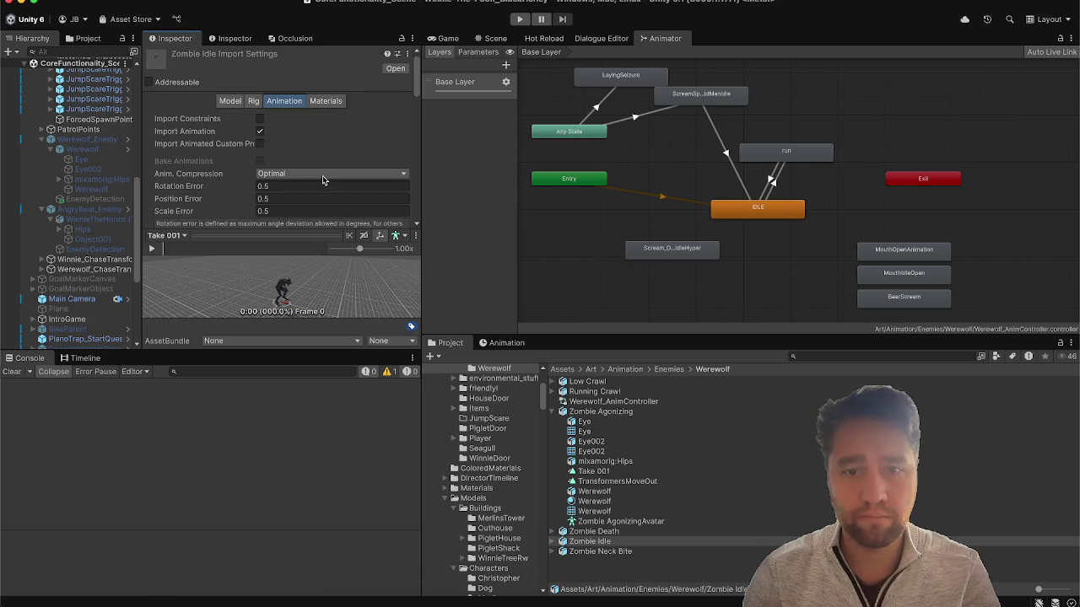
# Rename Zombie Neck Bite's mixamo.com clip to AggressiveGrabAndBite and apply it.
pyautogui.click(604, 552)
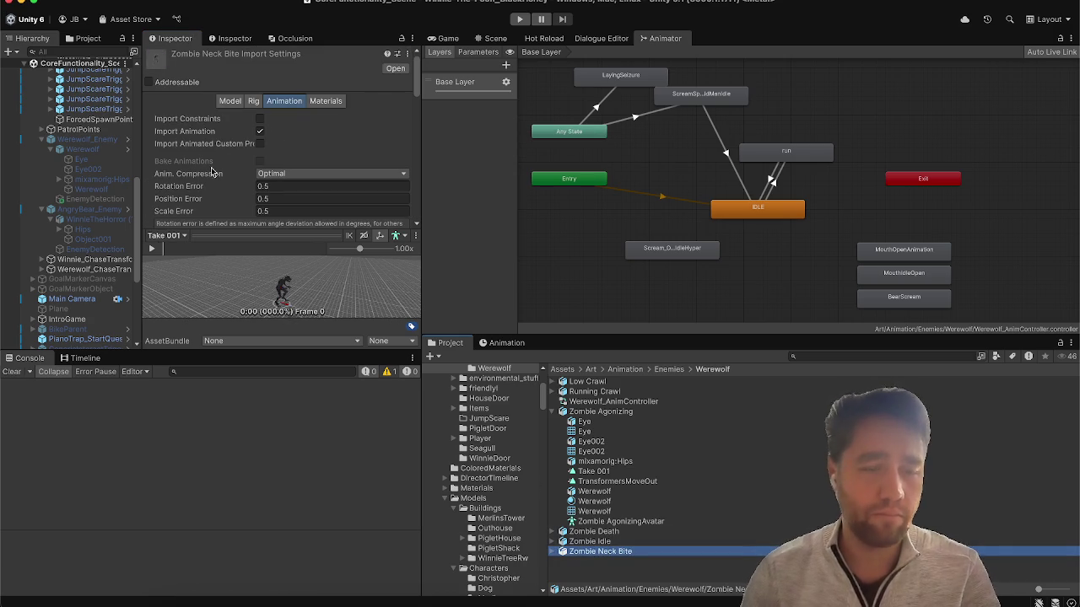
pyautogui.scroll(-6, 232, 155)
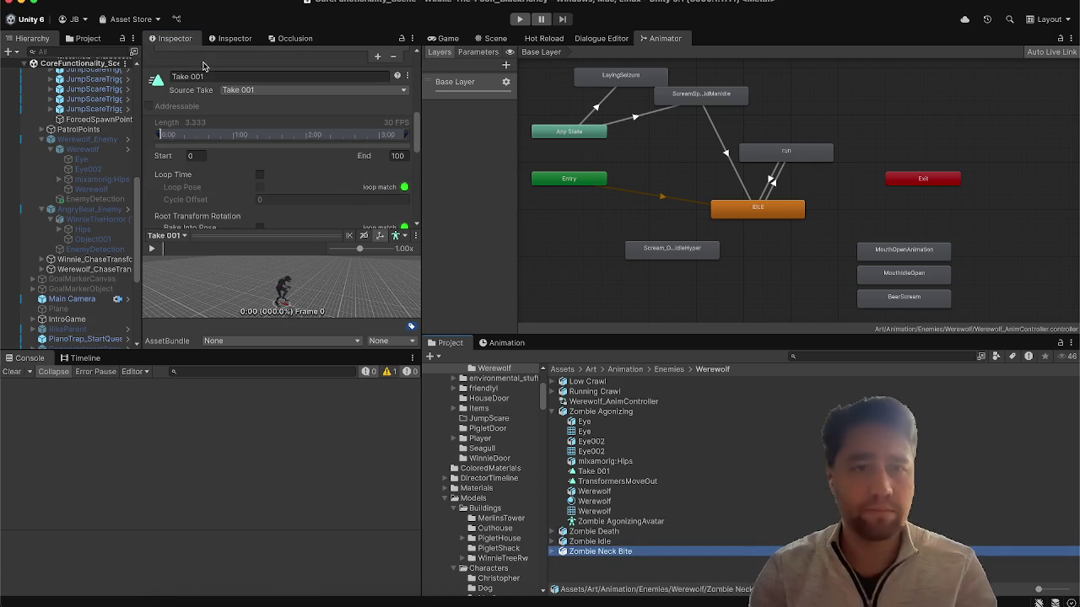
pyautogui.scroll(1, 197, 75)
pyautogui.click(197, 67)
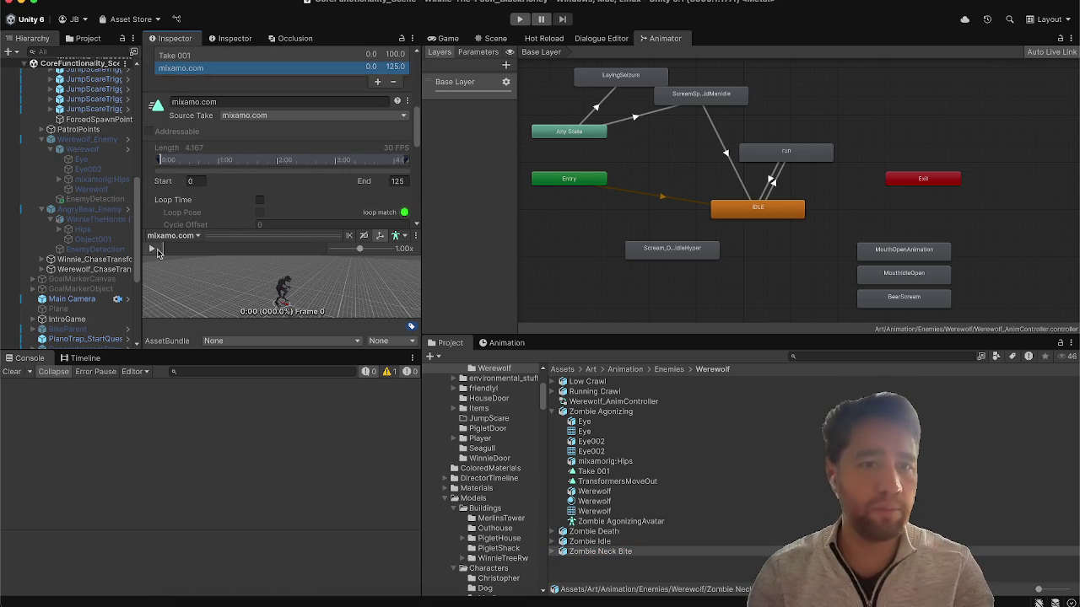
pyautogui.click(156, 250)
pyautogui.click(152, 249)
pyautogui.click(222, 102)
pyautogui.write('AggressiveGrabAndBite')
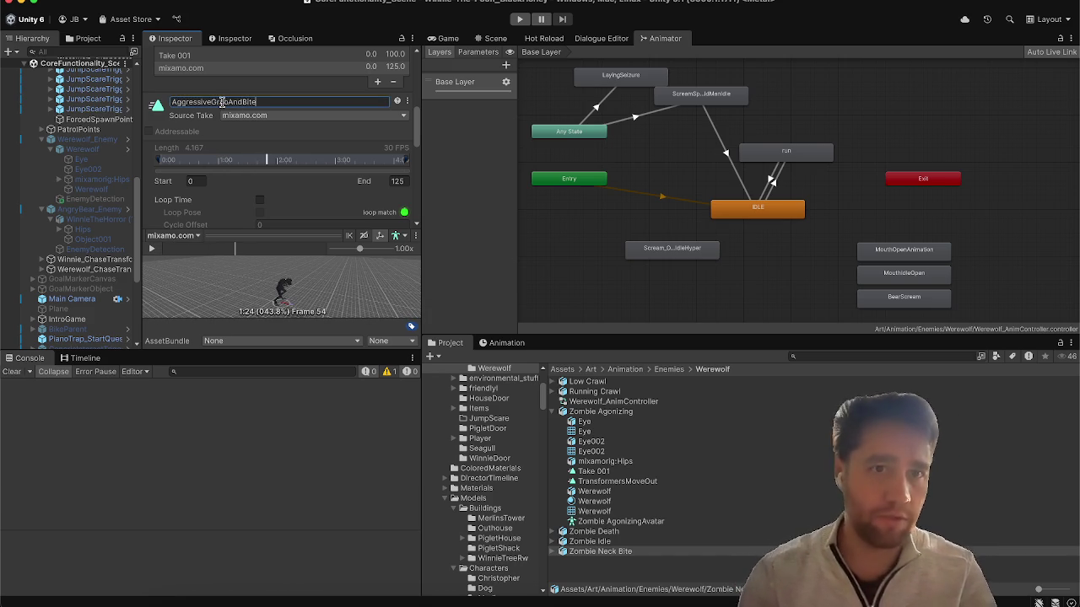
pyautogui.press('Return')
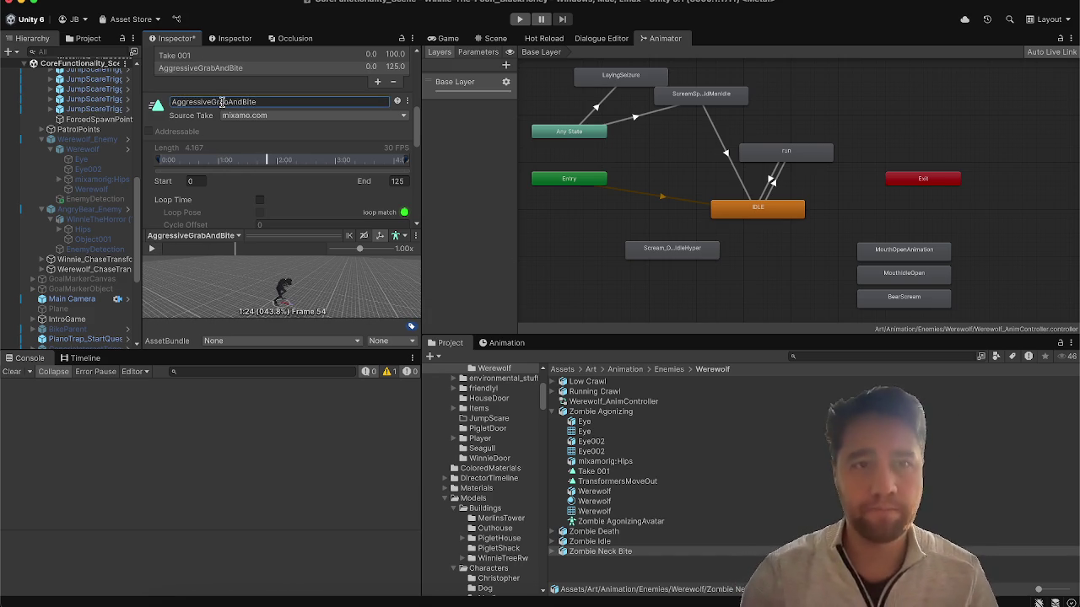
pyautogui.scroll(-10, 378, 175)
pyautogui.click(392, 202)
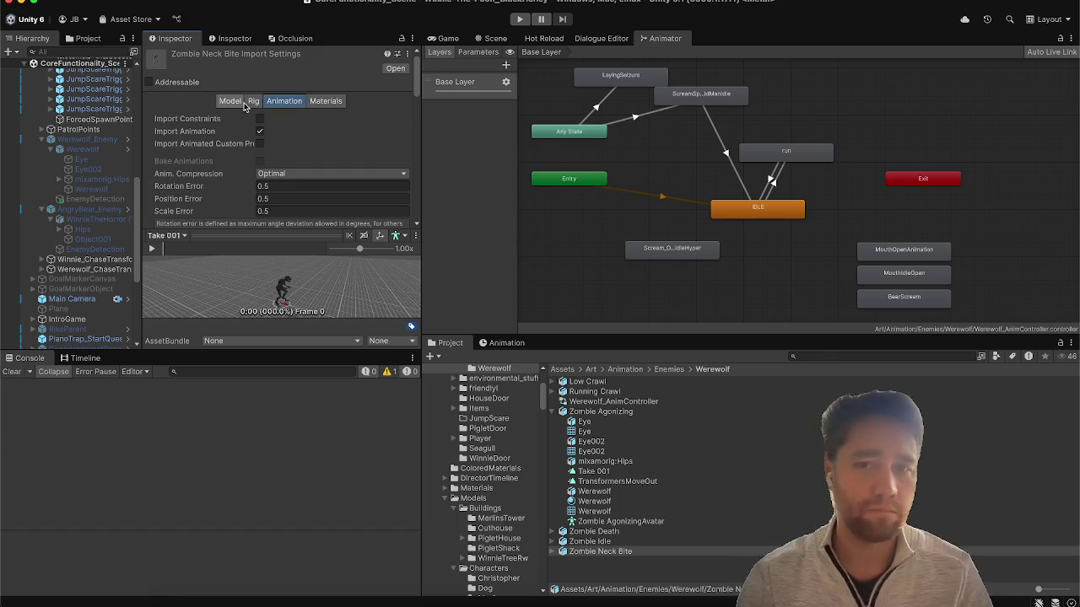
# Set the IDLE state's Motion to the WerewolfIdle clip.
pyautogui.click(745, 213)
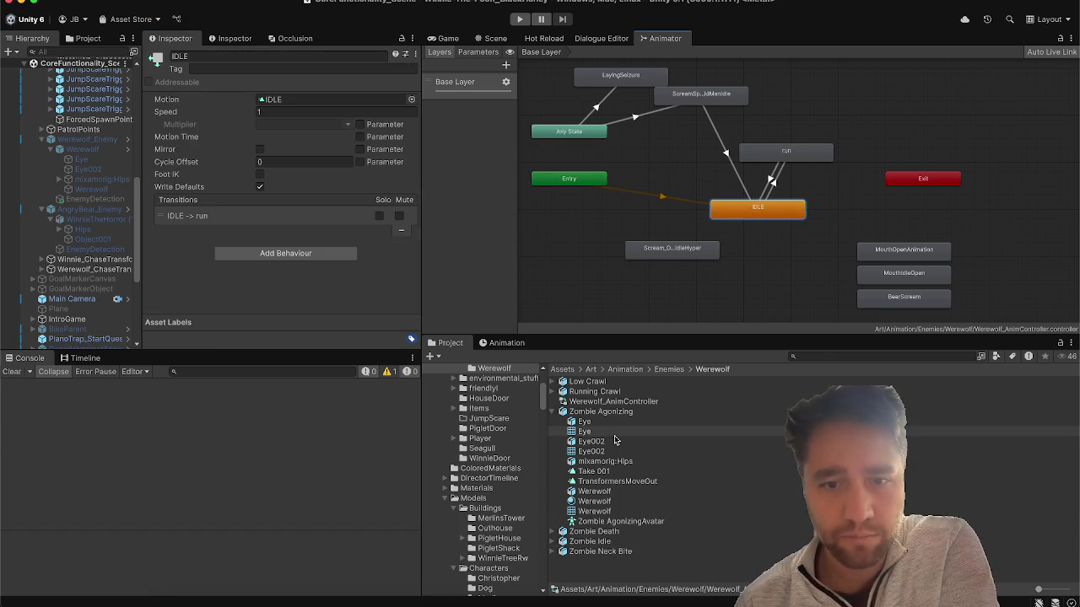
pyautogui.click(412, 99)
pyautogui.write('lf')
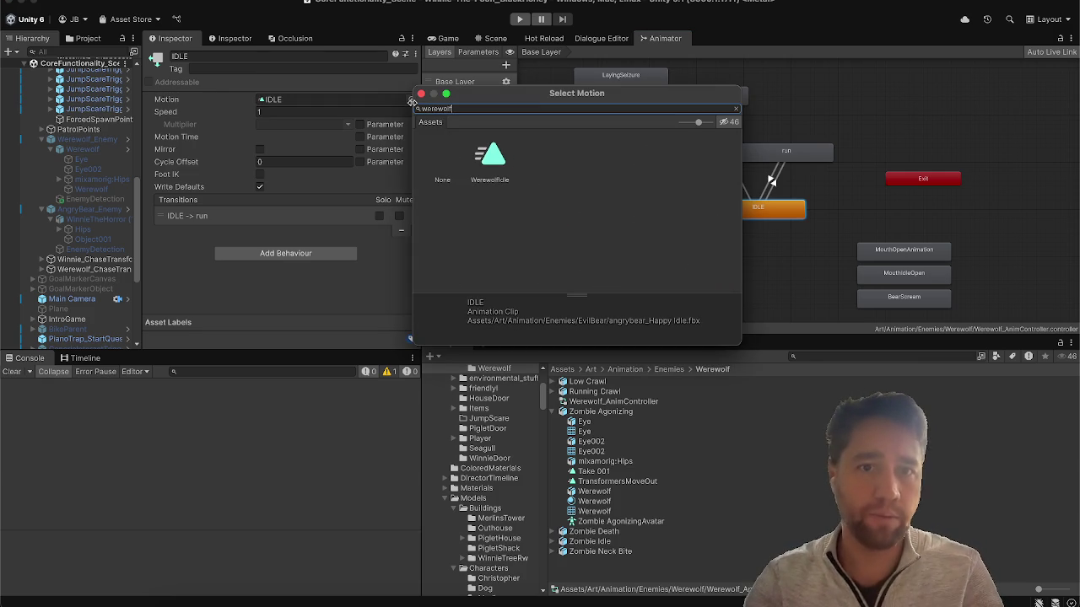
pyautogui.click(481, 166)
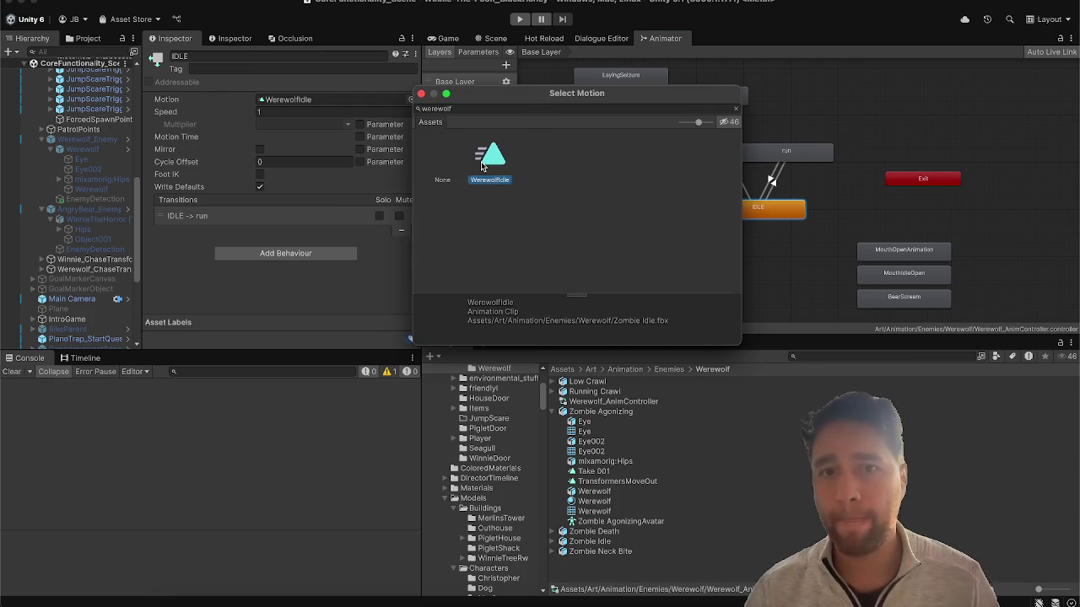
pyautogui.doubleClick(481, 166)
# Set the run state's Motion to CrawlingRun, replacing SlowRun.
pyautogui.click(756, 154)
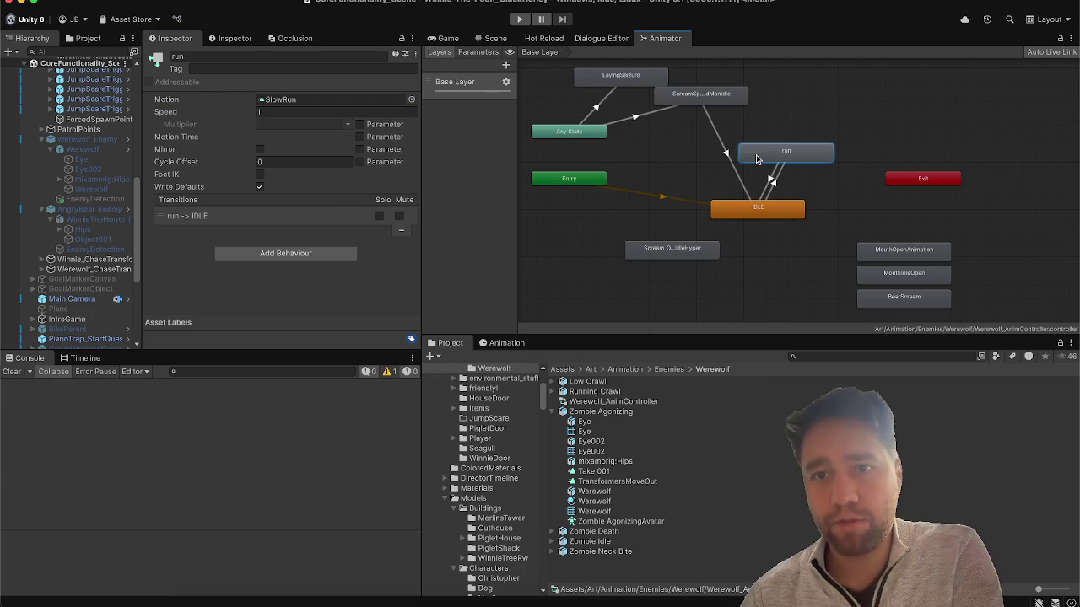
pyautogui.click(412, 98)
pyautogui.write('crawl')
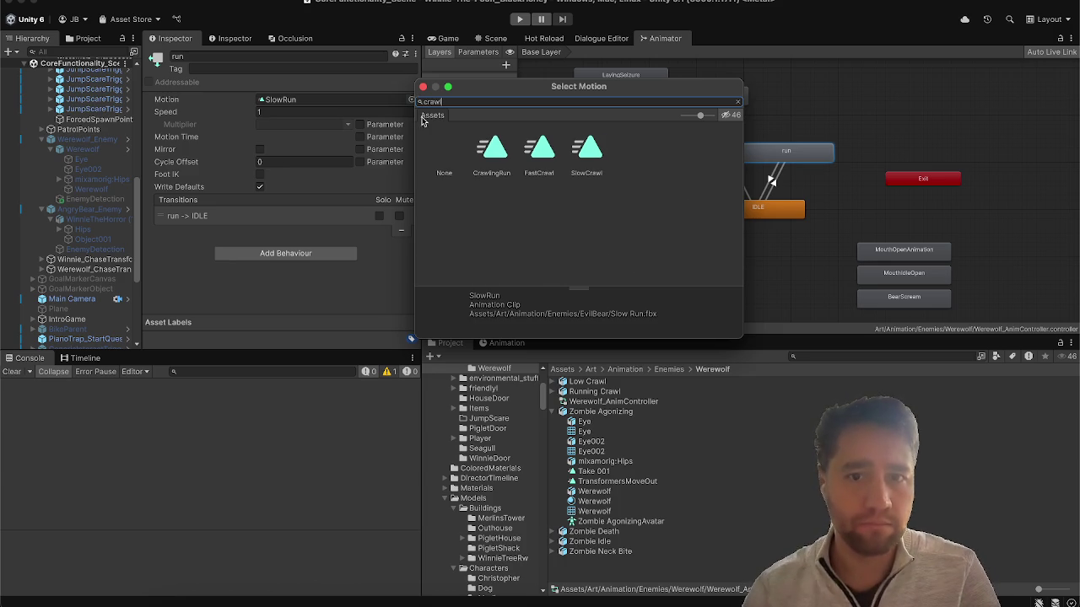
pyautogui.doubleClick(496, 147)
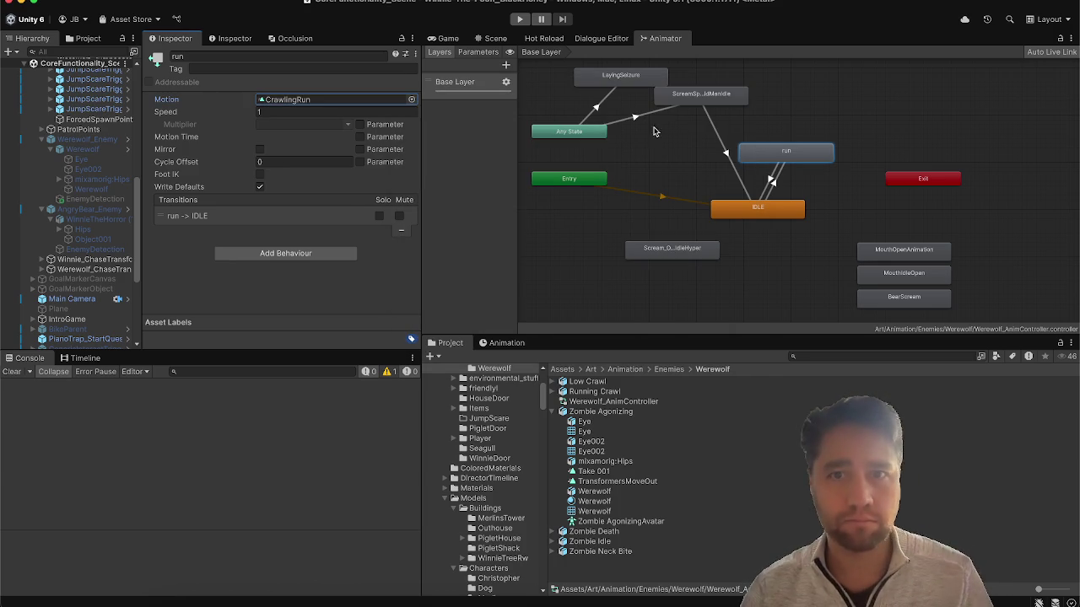
pyautogui.click(719, 98)
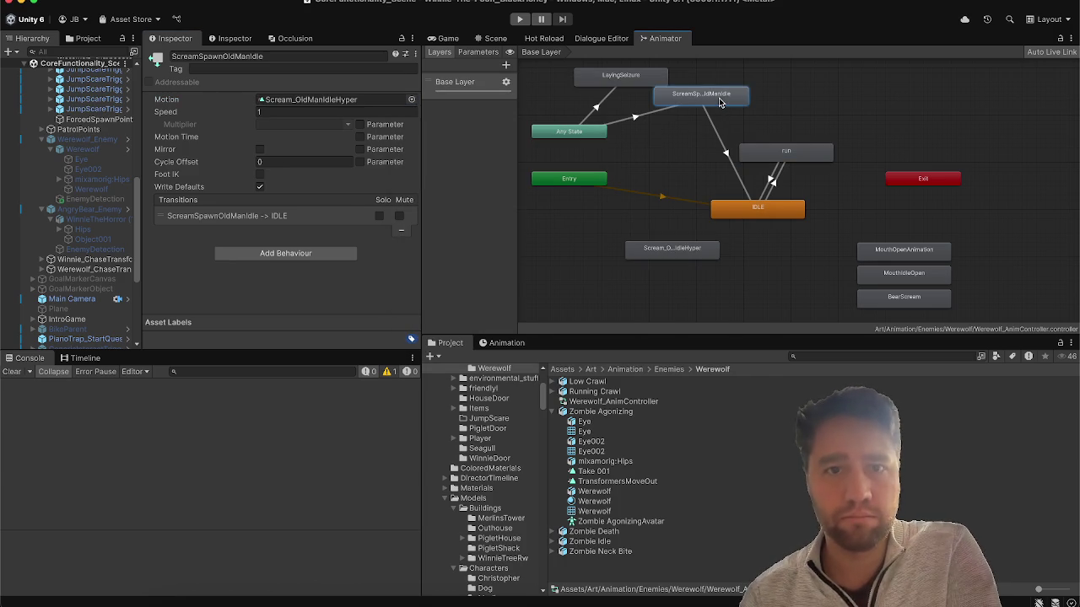
pyautogui.click(670, 141)
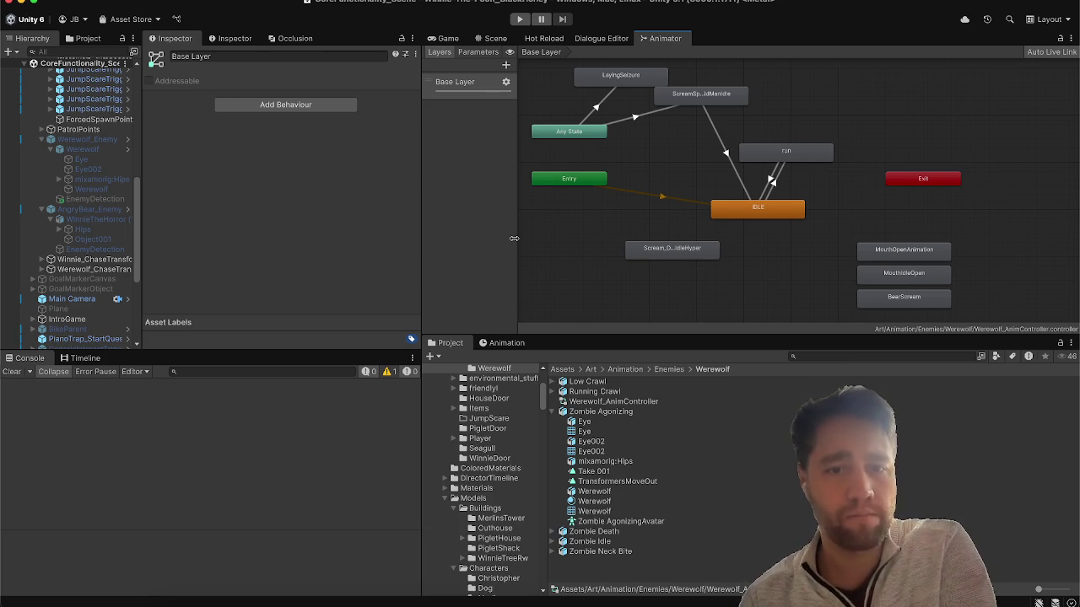
# Play-test the werewolf in the Game view, open the pause menu, then stop playing.
pyautogui.click(447, 39)
pyautogui.click(528, 18)
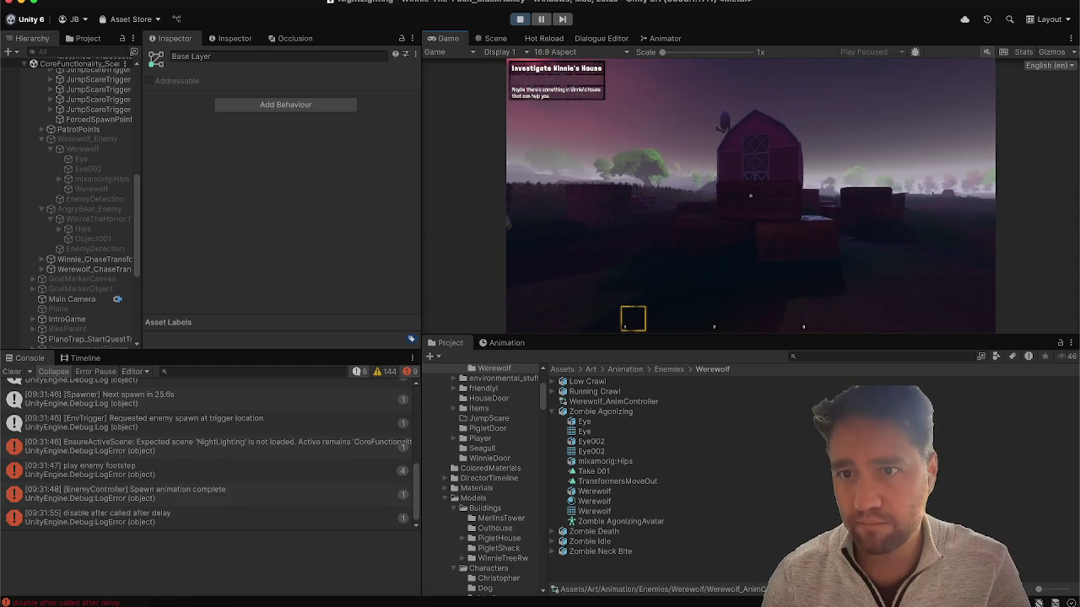
pyautogui.press('Escape')
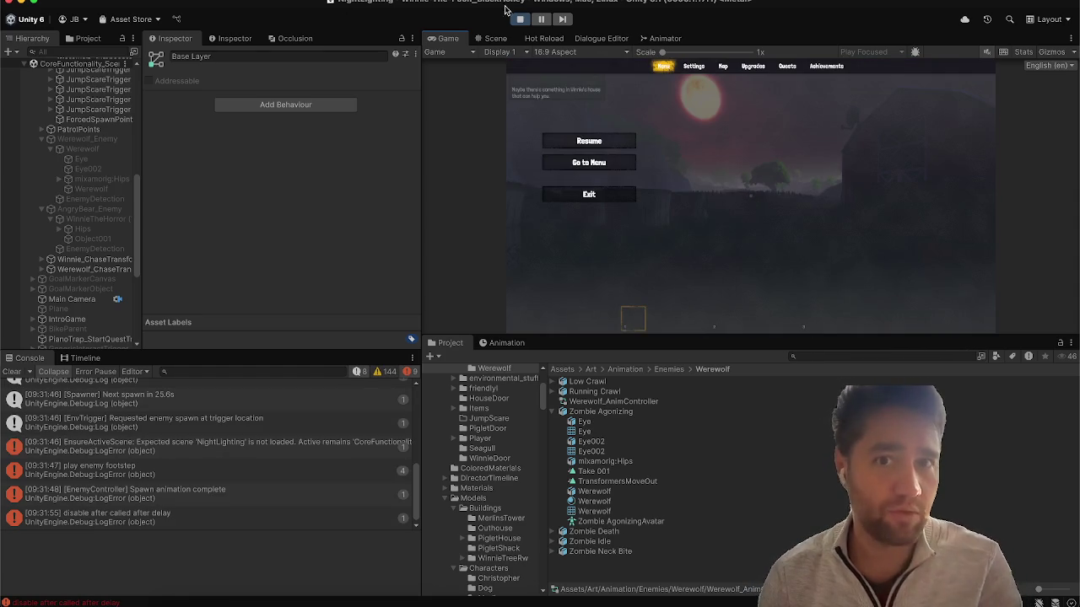
pyautogui.click(519, 19)
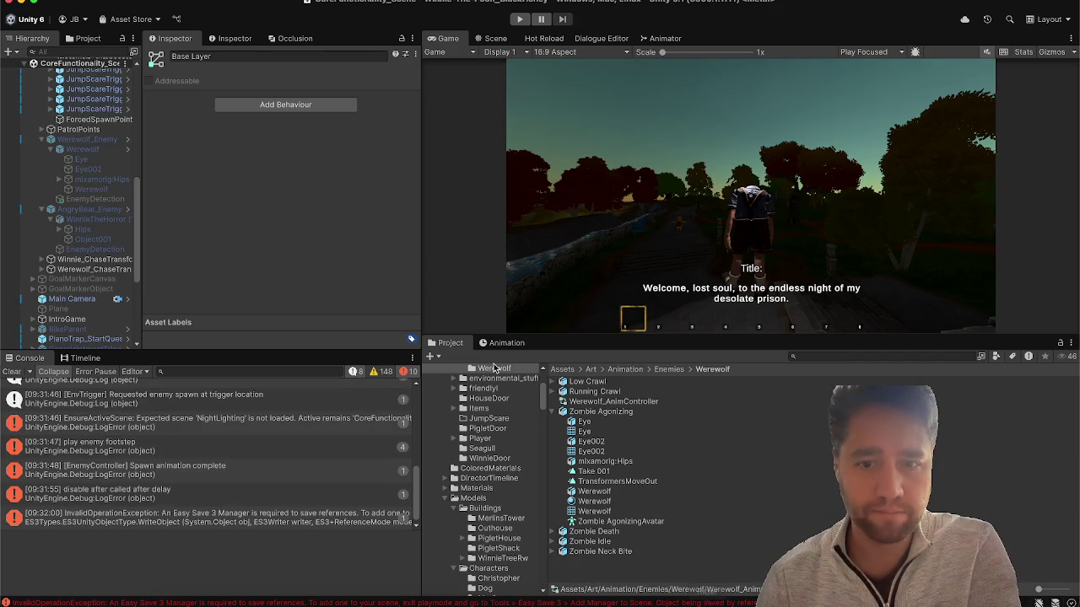
# Enable Loop Time on Running Crawl's FastCrawl clip and apply.
pyautogui.click(595, 391)
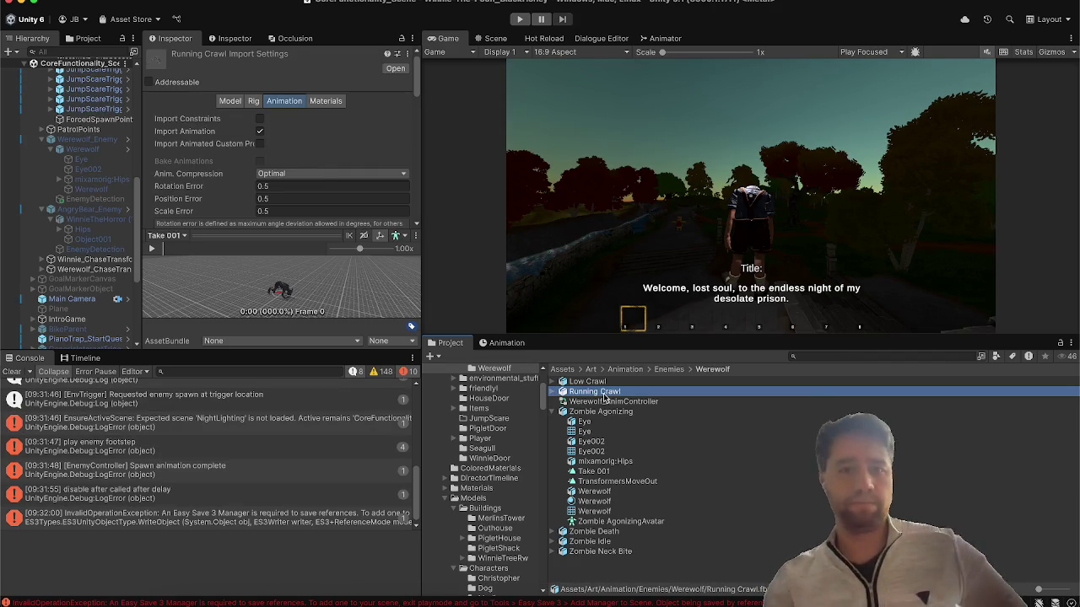
pyautogui.scroll(-10, 311, 92)
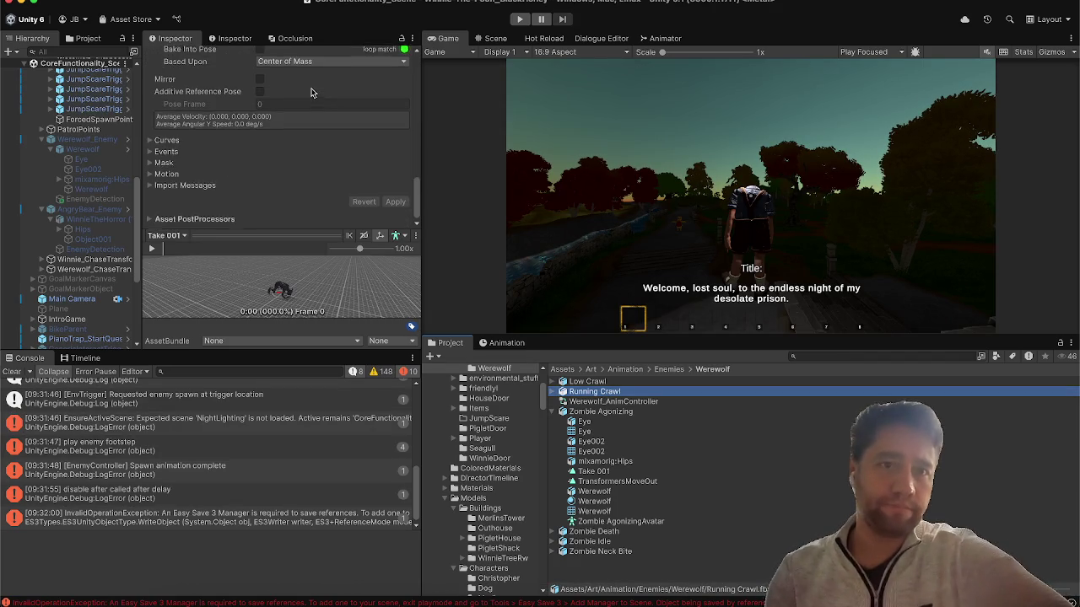
pyautogui.scroll(10, 312, 93)
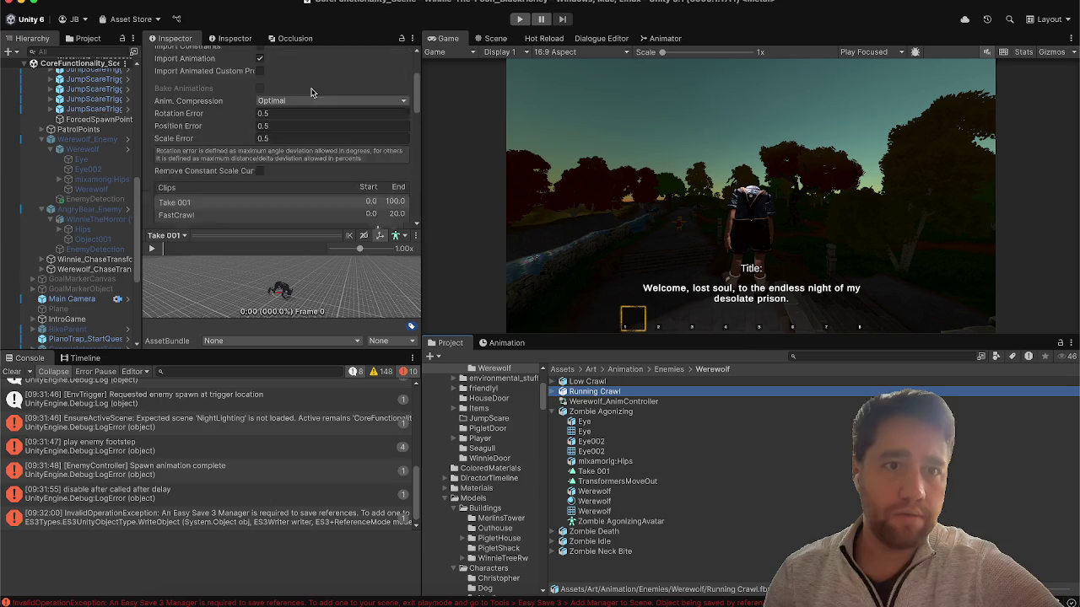
pyautogui.scroll(-5, 312, 93)
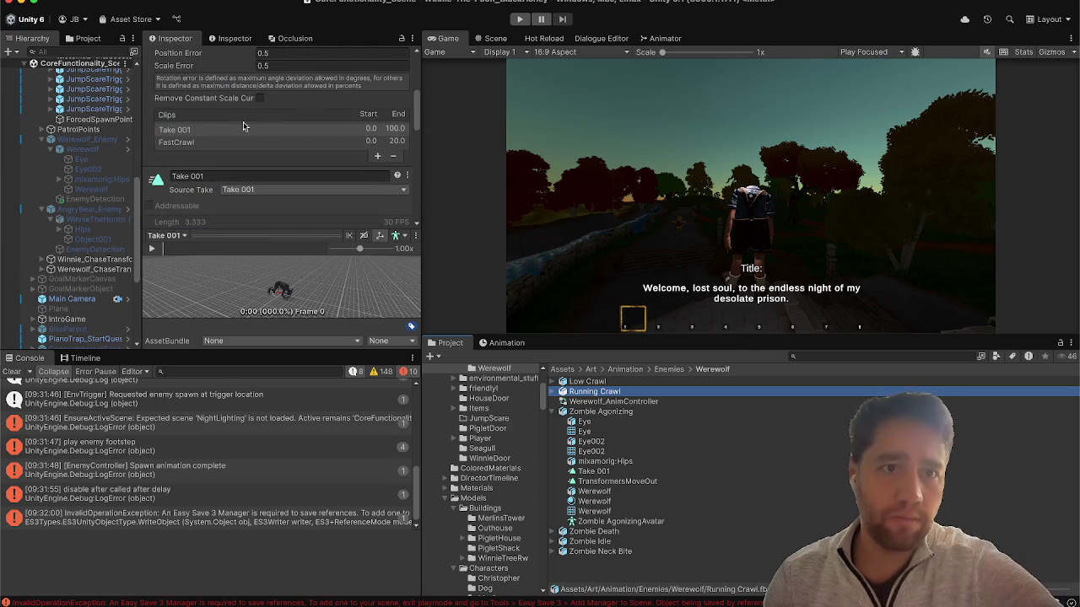
pyautogui.click(218, 144)
pyautogui.scroll(-8, 228, 168)
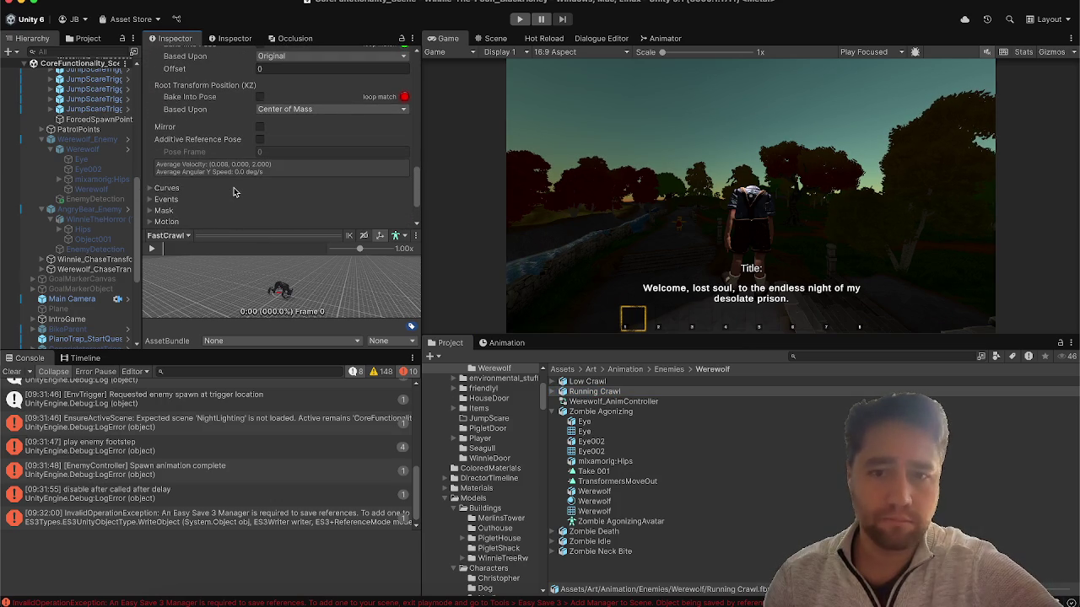
pyautogui.scroll(5, 234, 194)
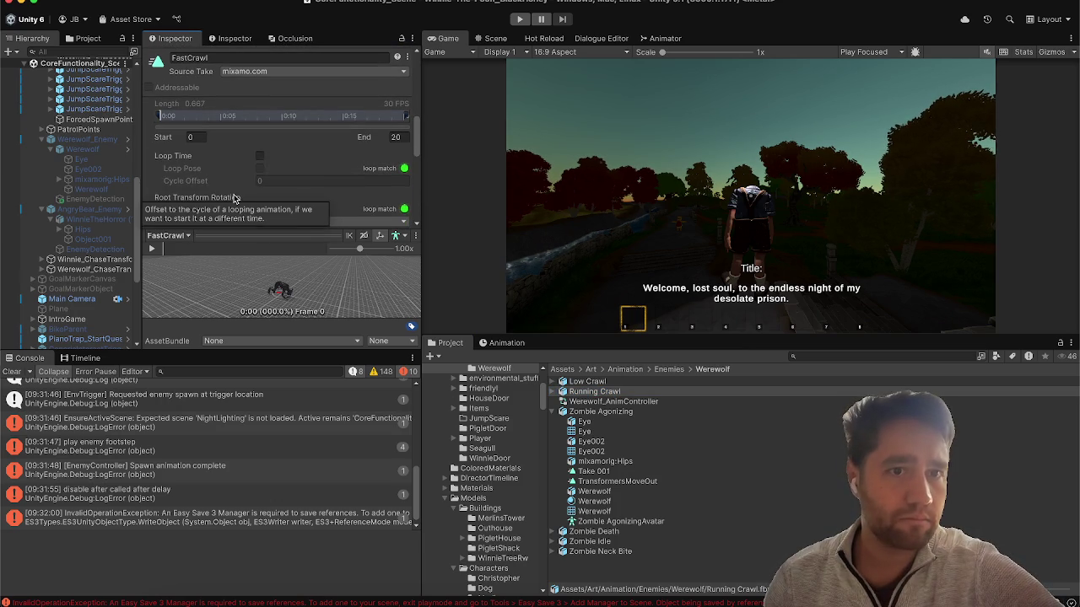
pyautogui.click(261, 161)
pyautogui.scroll(-5, 224, 173)
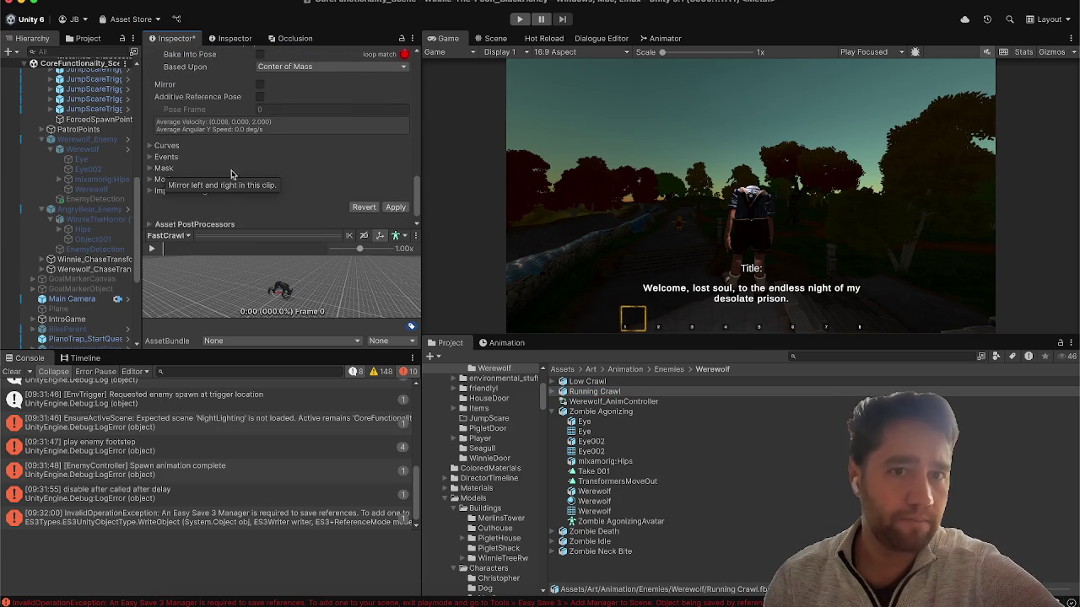
pyautogui.click(389, 209)
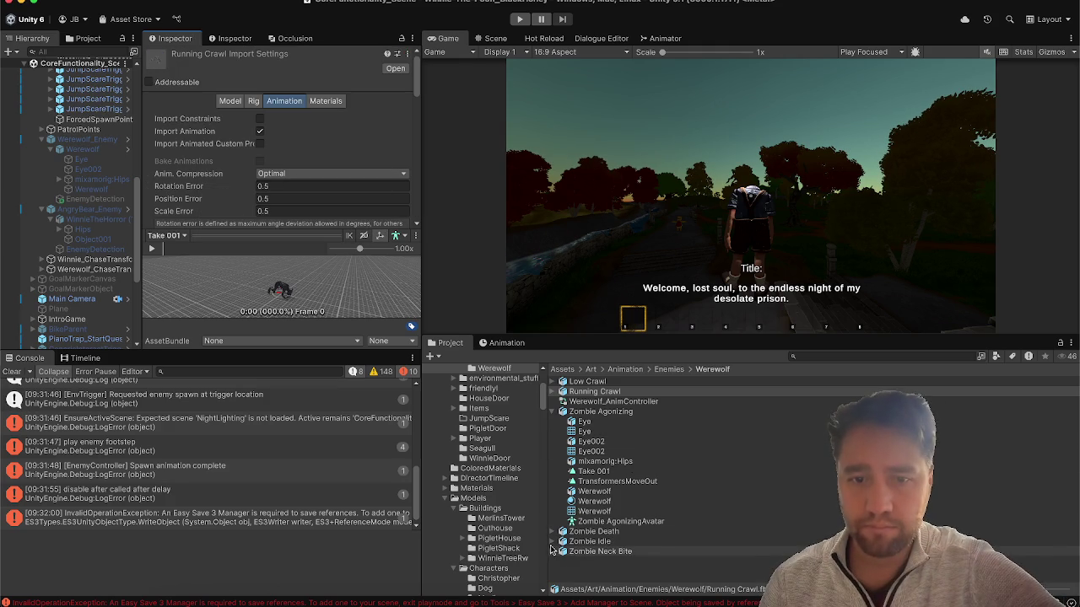
# Enable Loop Time on Zombie Idle's WerewolfIdle clip and apply.
pyautogui.click(552, 542)
pyautogui.scroll(-2, 595, 563)
pyautogui.click(587, 504)
pyautogui.click(588, 493)
pyautogui.scroll(-10, 227, 181)
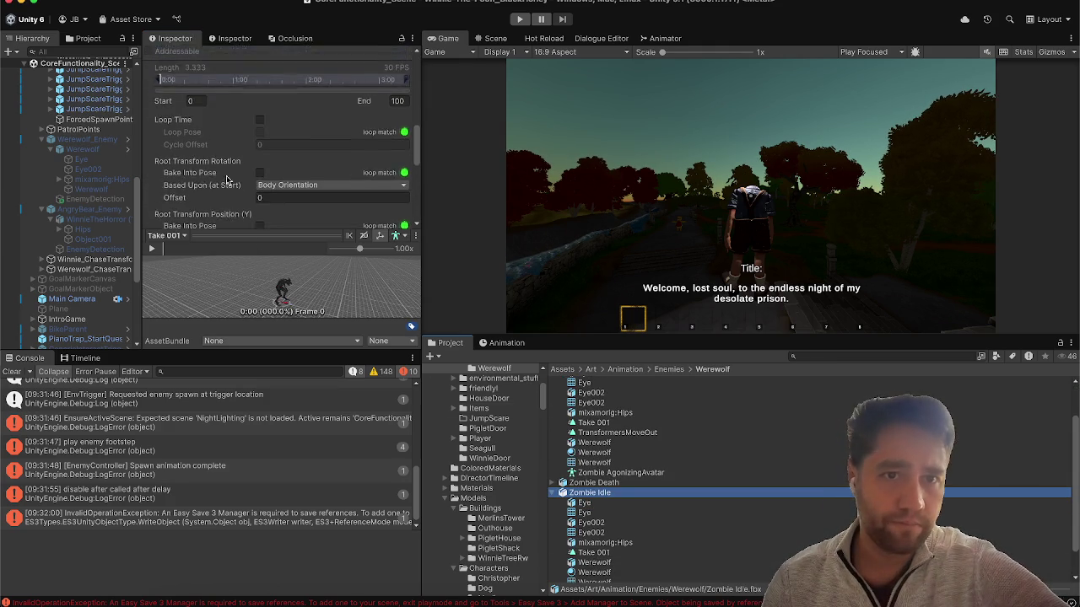
pyautogui.scroll(5, 226, 181)
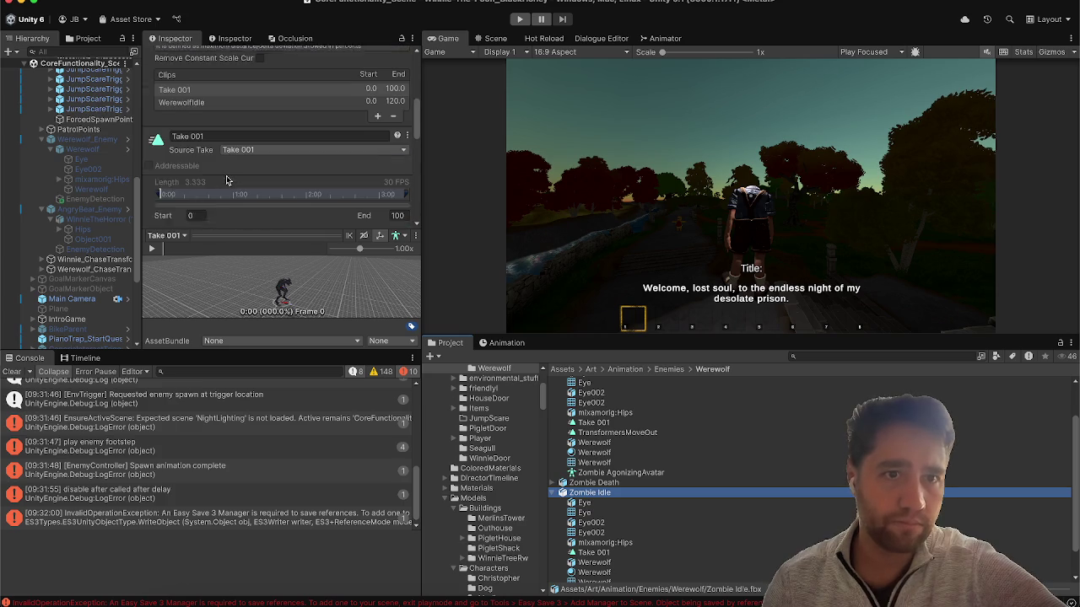
pyautogui.click(189, 114)
pyautogui.scroll(-6, 200, 167)
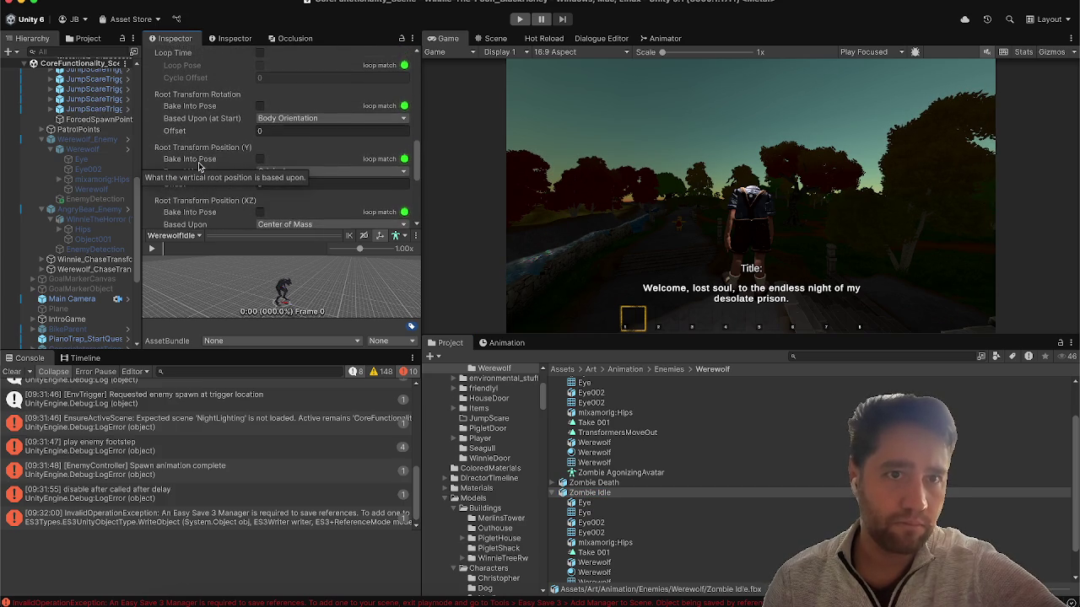
pyautogui.click(259, 94)
pyautogui.scroll(-5, 261, 126)
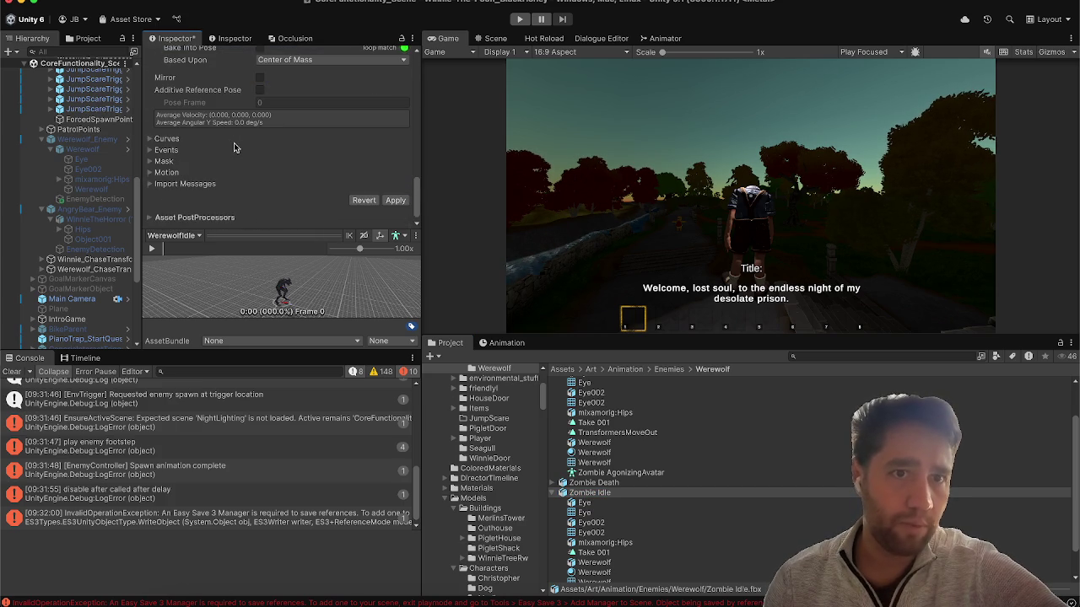
pyautogui.click(395, 200)
pyautogui.hotkey('ctrl', 'p')
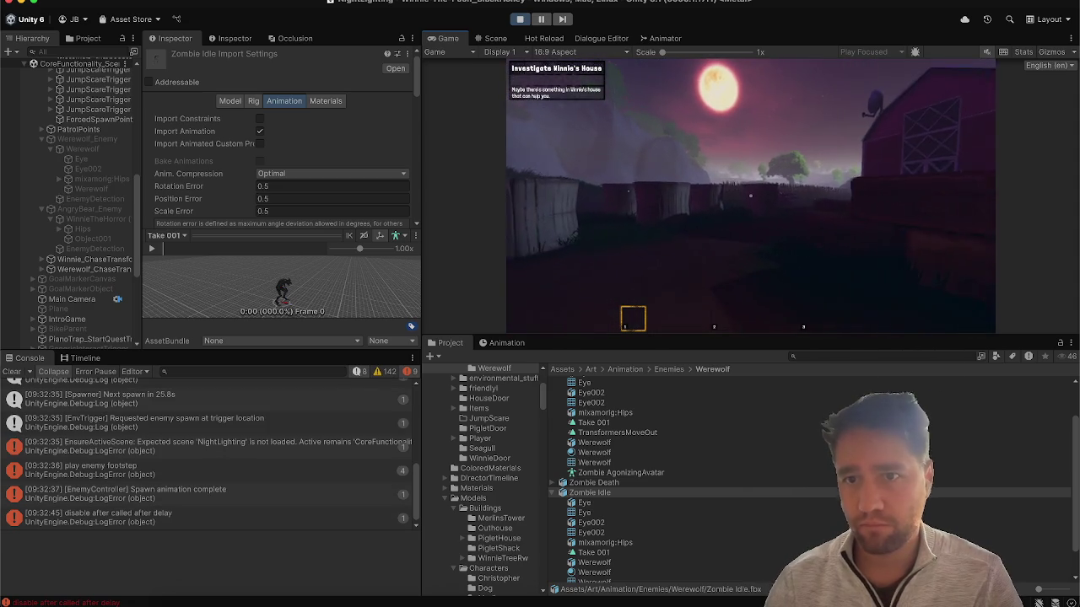
# Inspect the Console's delay error stack trace, toggle play mode, and clear the Console log.
pyautogui.press('Escape')
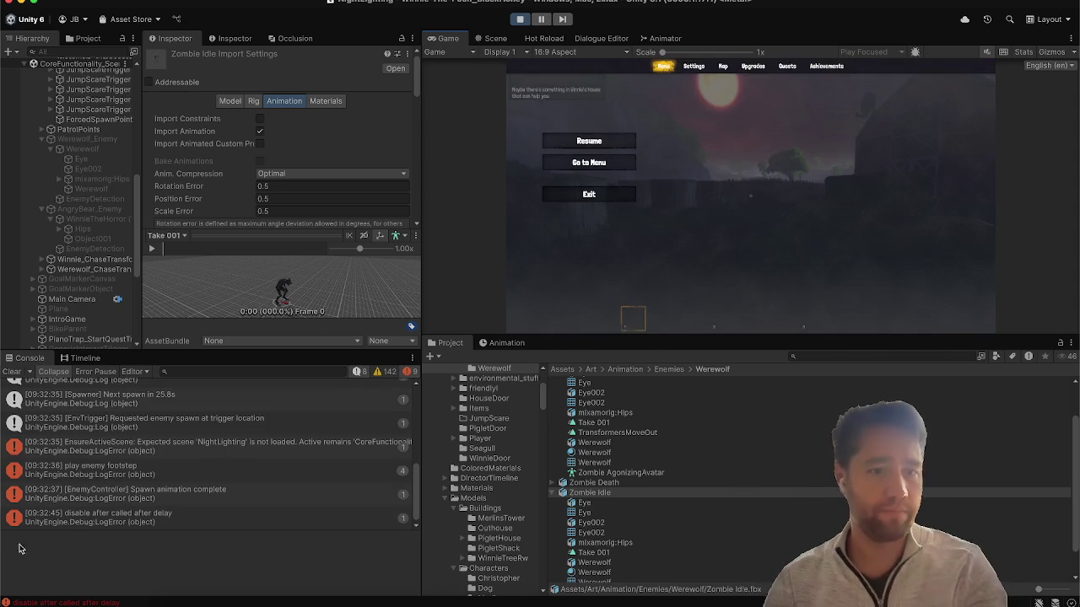
pyautogui.click(157, 516)
pyautogui.click(182, 480)
pyautogui.click(177, 498)
pyautogui.click(174, 523)
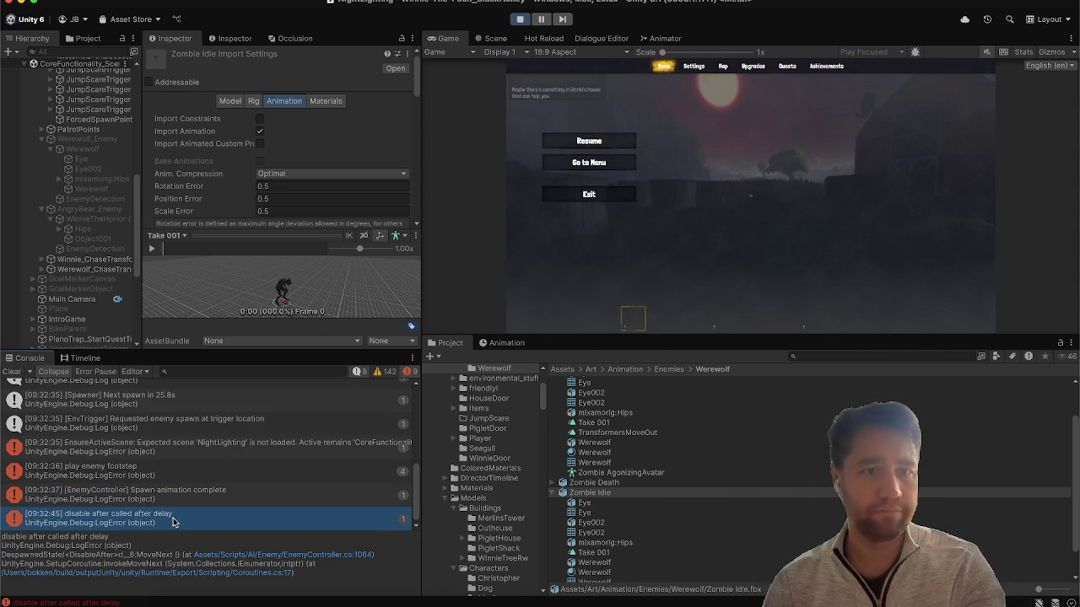
pyautogui.click(523, 17)
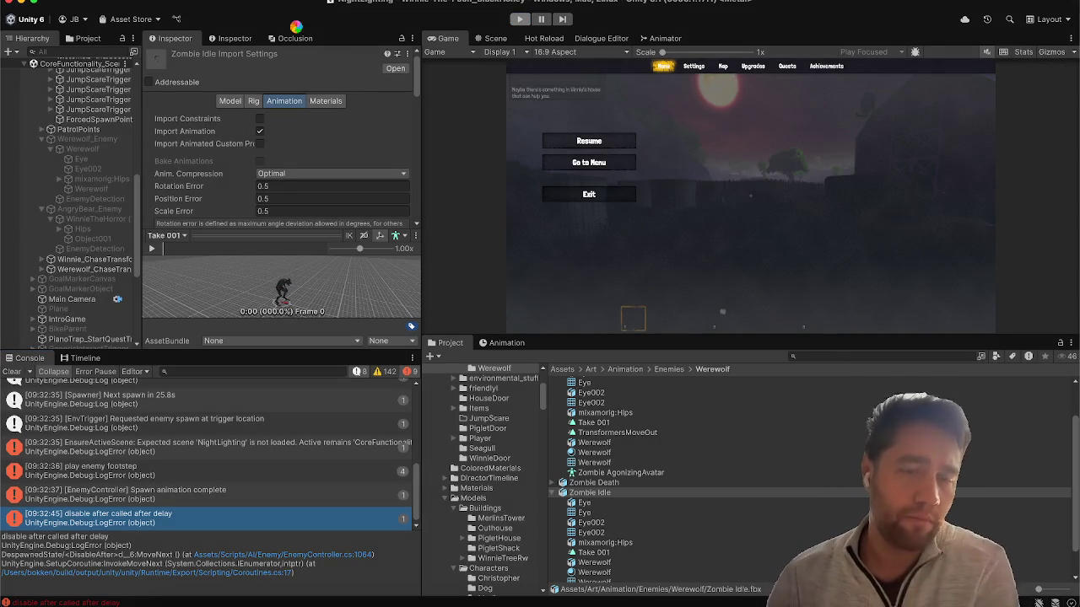
pyautogui.click(520, 19)
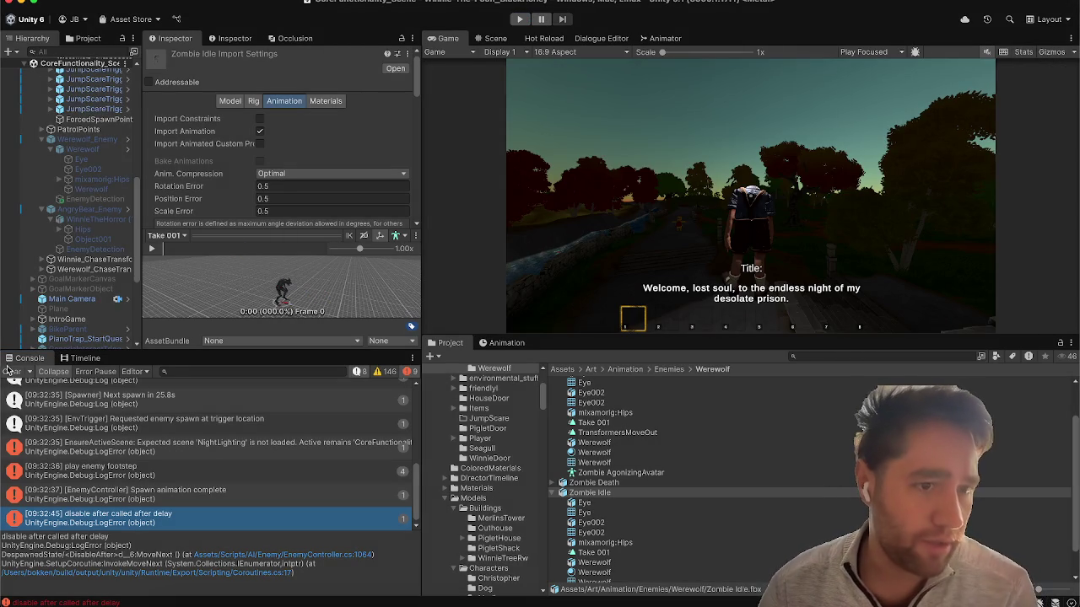
pyautogui.click(10, 371)
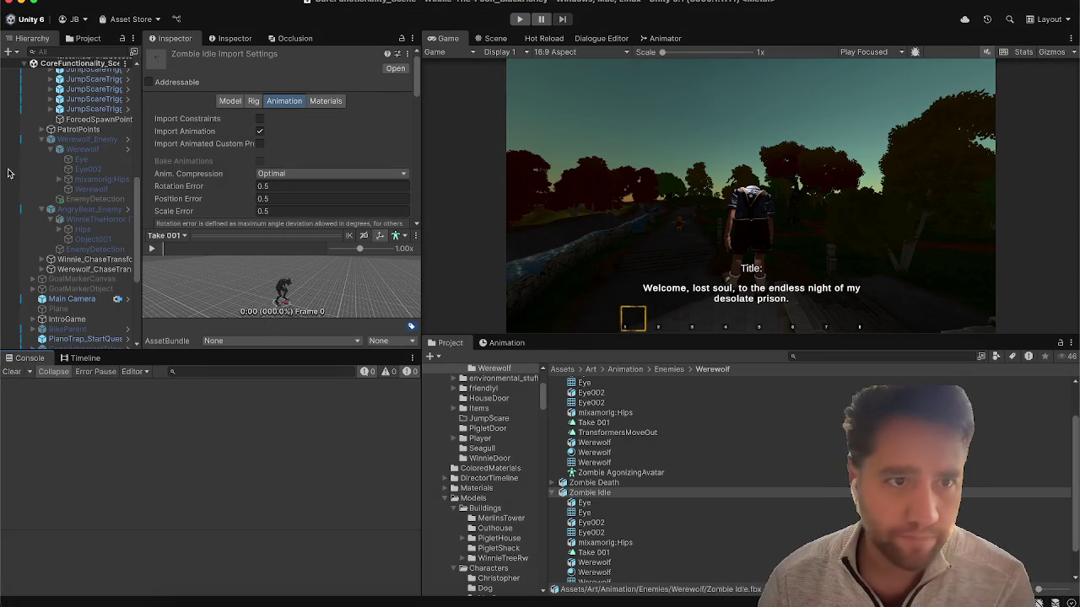
# Put the Werewolf model and all its children on the Enemy layer.
pyautogui.click(111, 138)
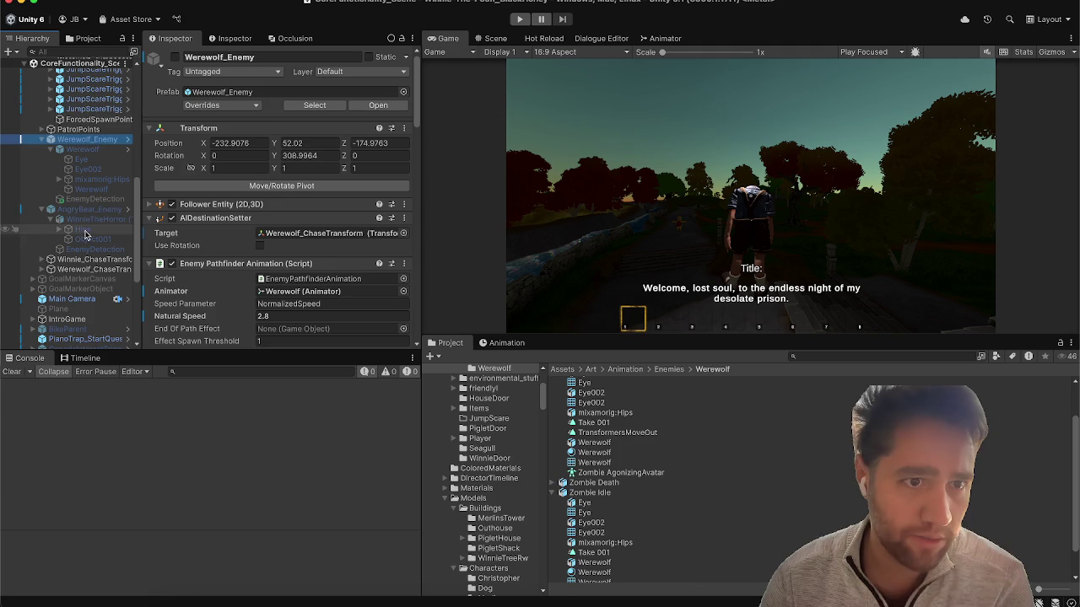
pyautogui.click(93, 213)
pyautogui.click(99, 149)
pyautogui.click(353, 59)
pyautogui.click(355, 72)
pyautogui.click(359, 161)
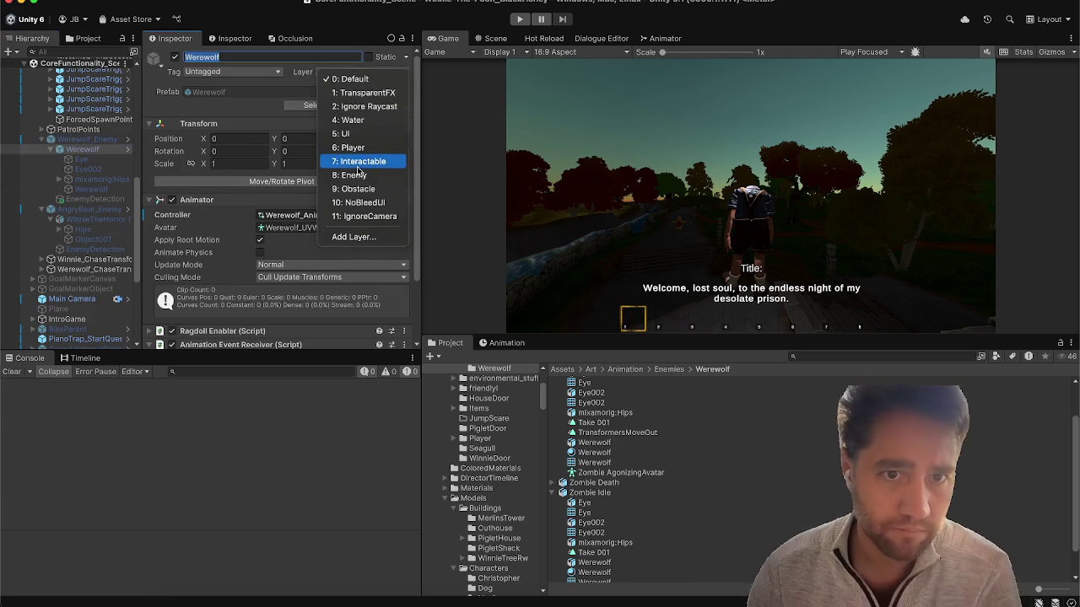
pyautogui.click(506, 266)
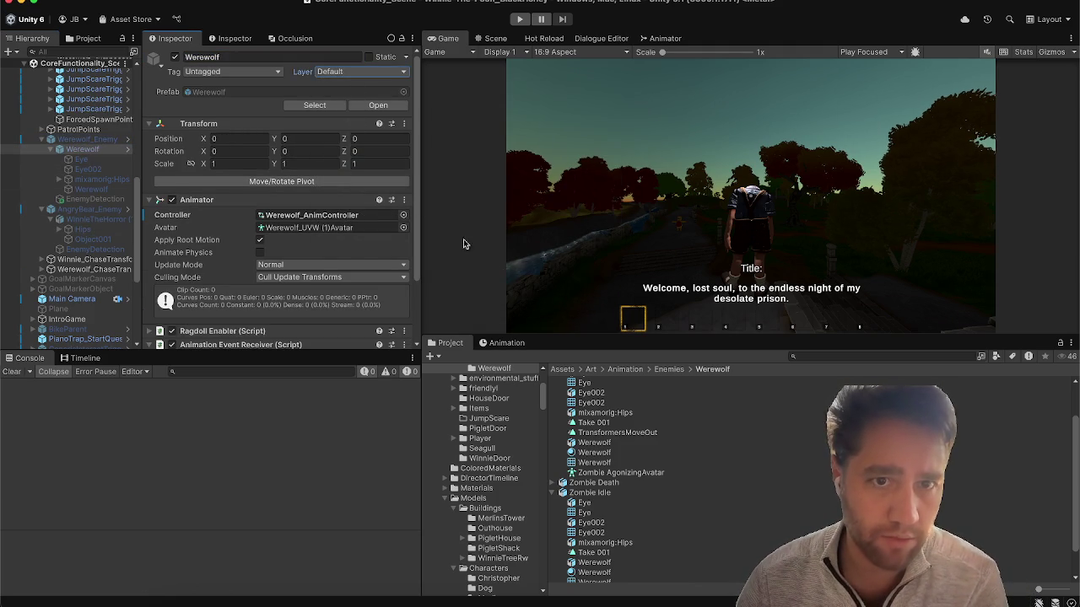
pyautogui.click(355, 72)
pyautogui.click(349, 175)
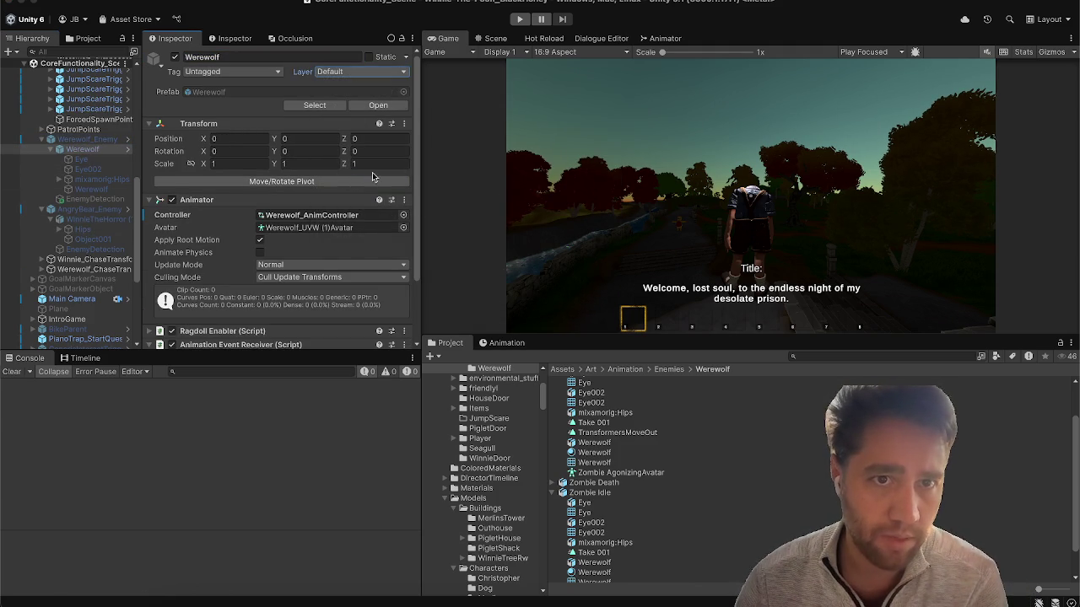
pyautogui.click(560, 217)
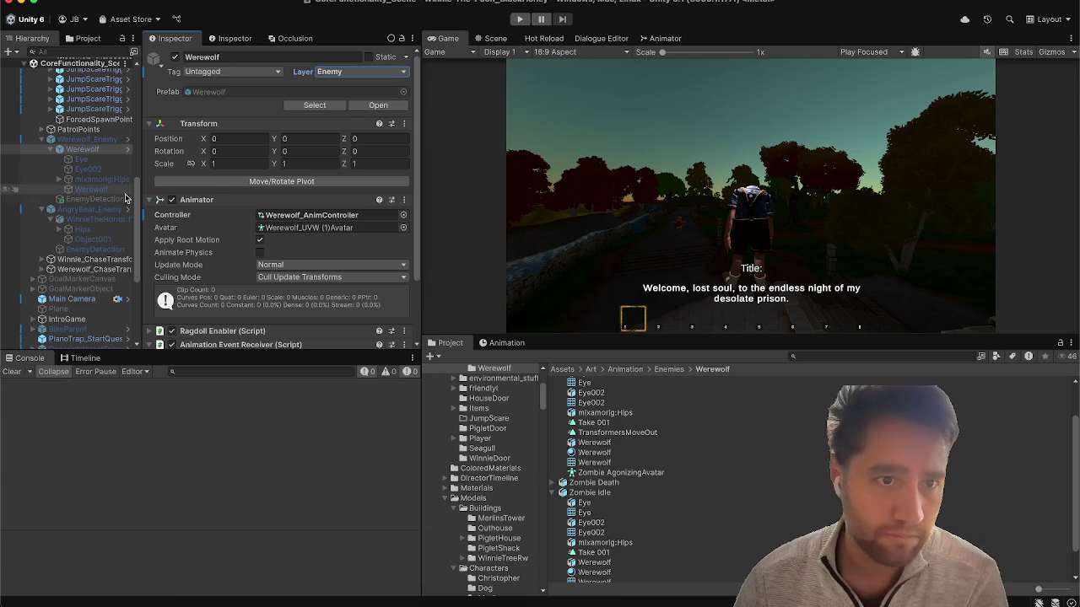
# Check the AngryBear_Enemy layers, then set only the Werewolf_Enemy root to Enemy.
pyautogui.click(115, 210)
pyautogui.click(115, 218)
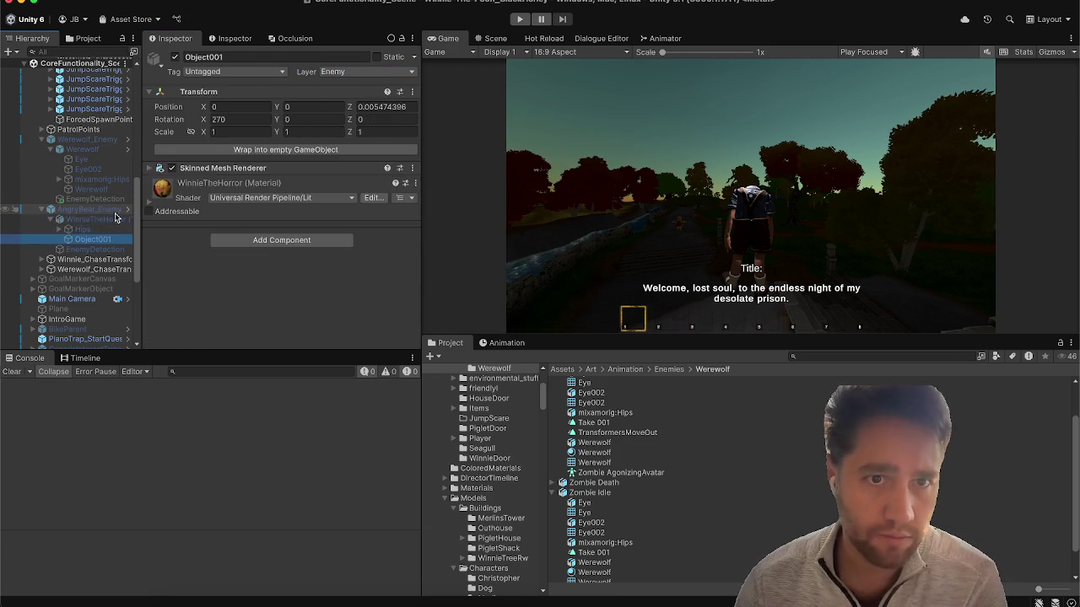
pyautogui.click(114, 210)
pyautogui.click(94, 249)
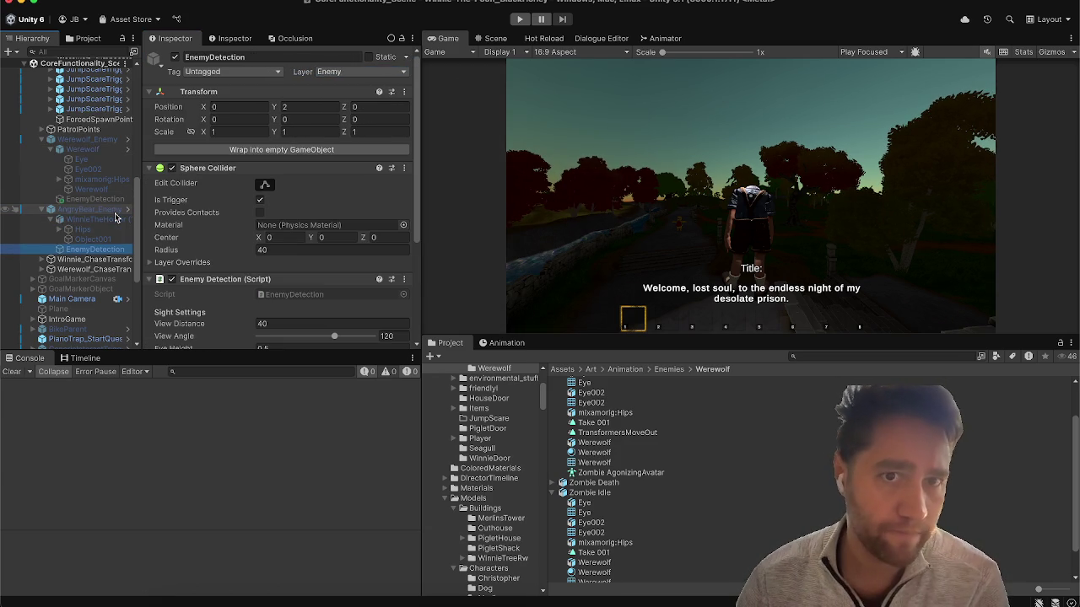
pyautogui.click(75, 140)
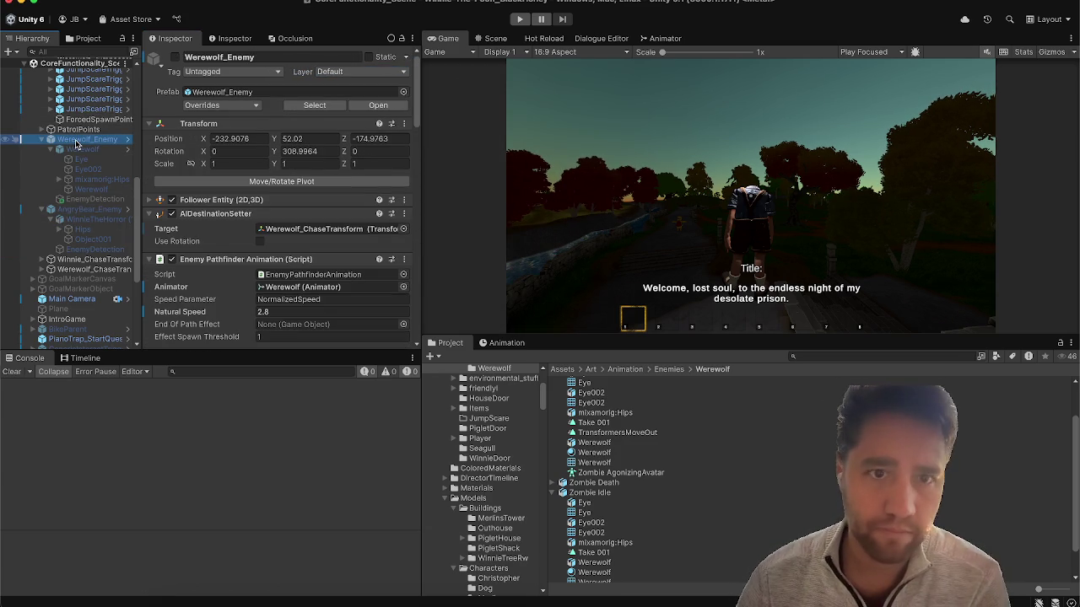
pyautogui.click(352, 74)
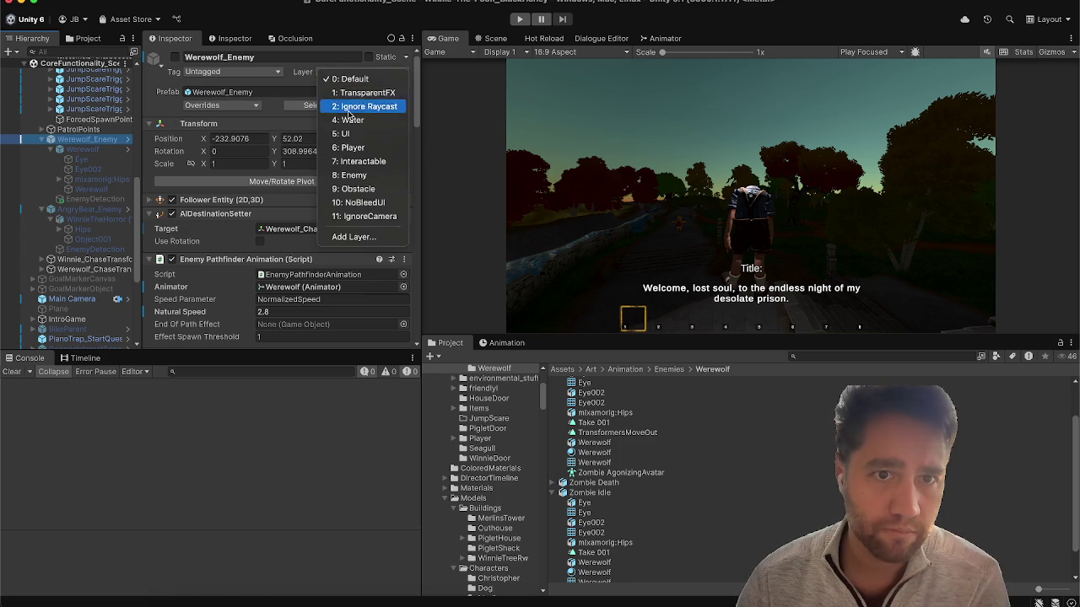
pyautogui.click(360, 176)
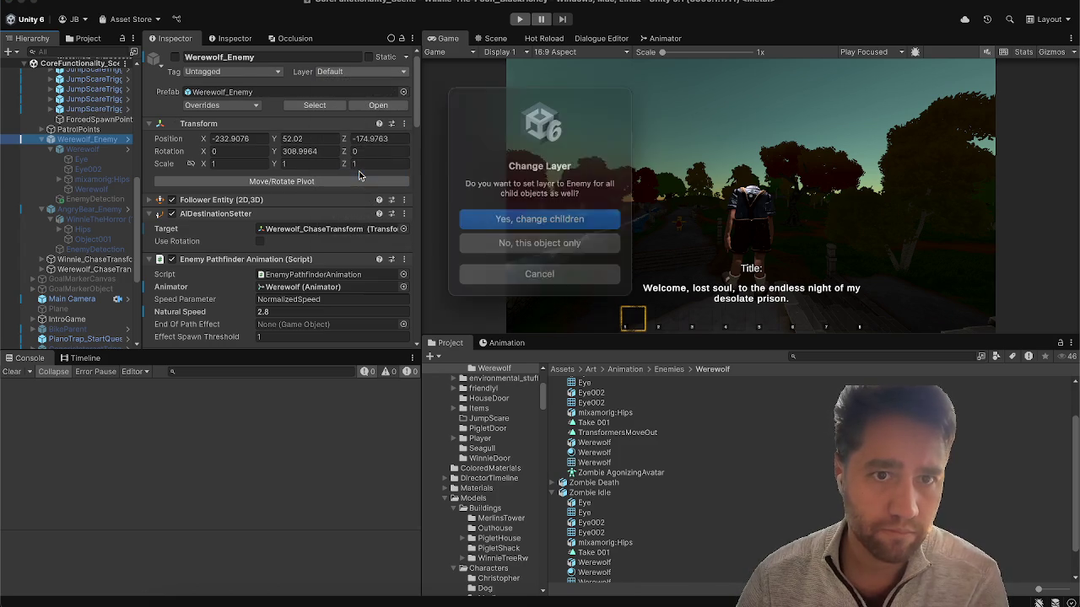
pyautogui.click(548, 222)
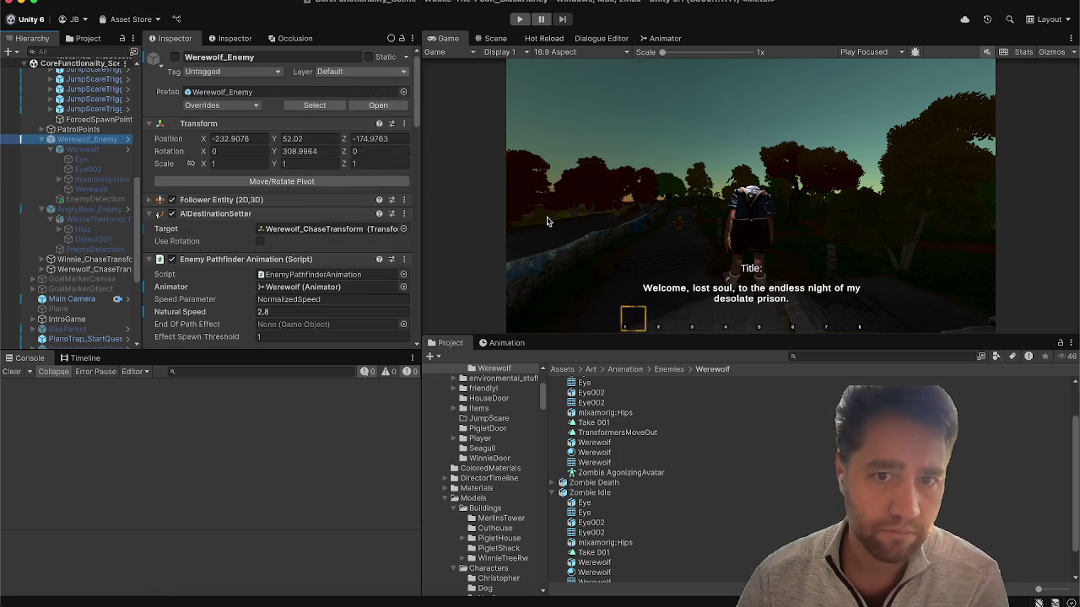
# Verify the Werewolf children's layers and review the prefab's unsaved overrides.
pyautogui.click(81, 149)
pyautogui.press('Down')
pyautogui.press('Down')
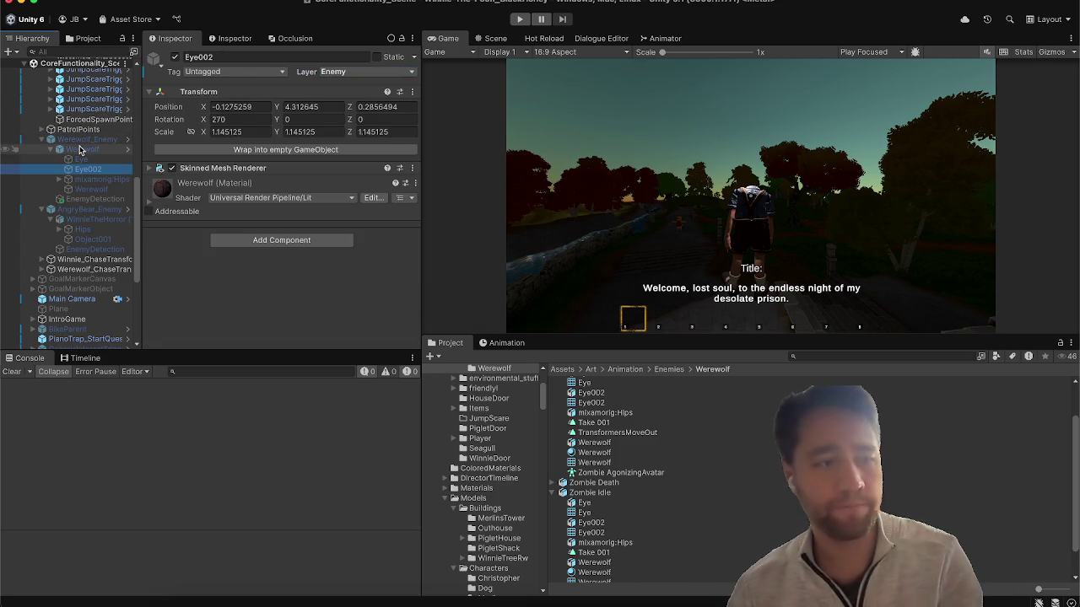
pyautogui.click(74, 139)
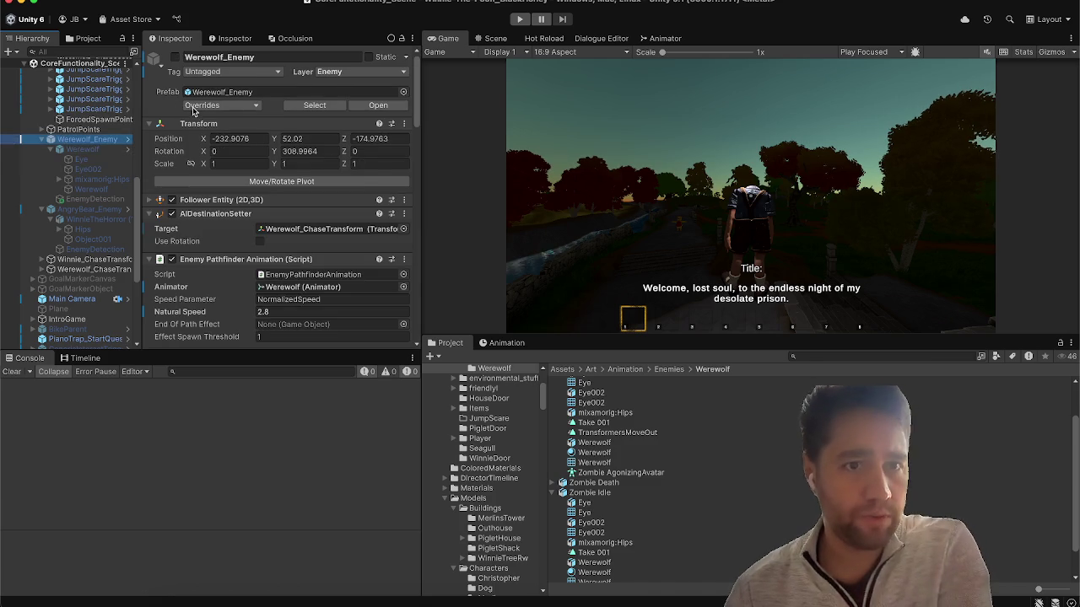
pyautogui.click(194, 106)
pyautogui.click(225, 464)
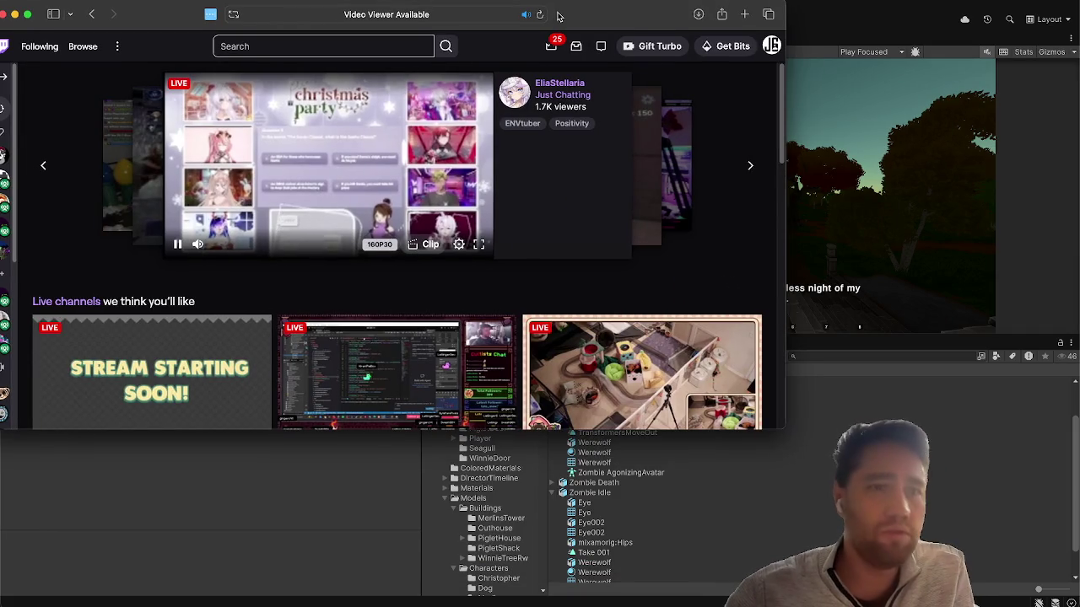
# Show all open windows to bring the Twitch browser window in front of Unity.
pyautogui.hotkey('ctrl', 'Up')
# Bring Safari to the front, maximize it, and pause the featured Twitch stream.
pyautogui.press('Escape')
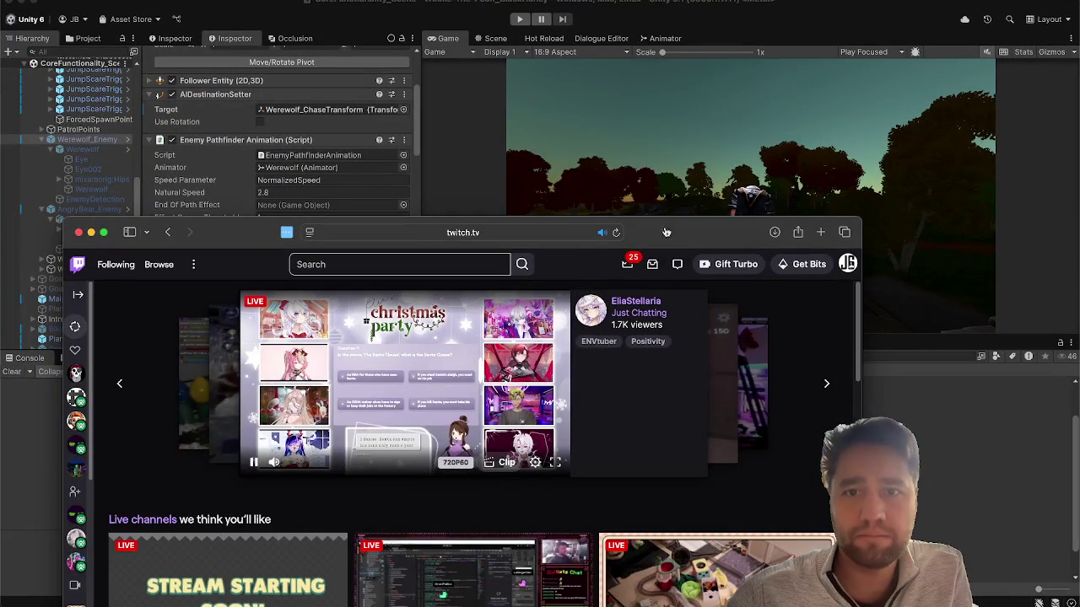
pyautogui.doubleClick(655, 233)
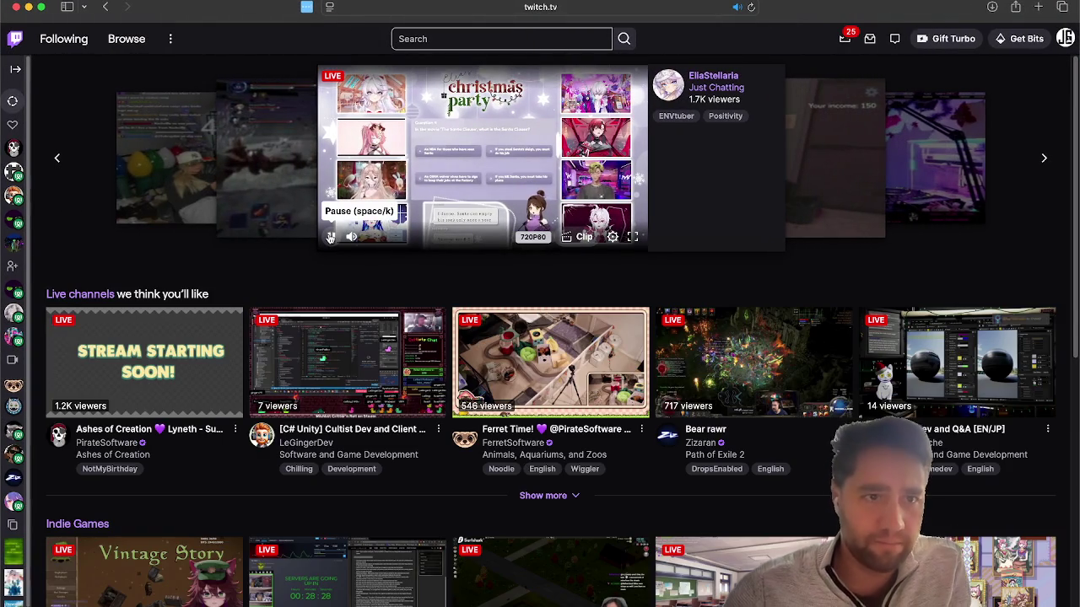
pyautogui.click(331, 236)
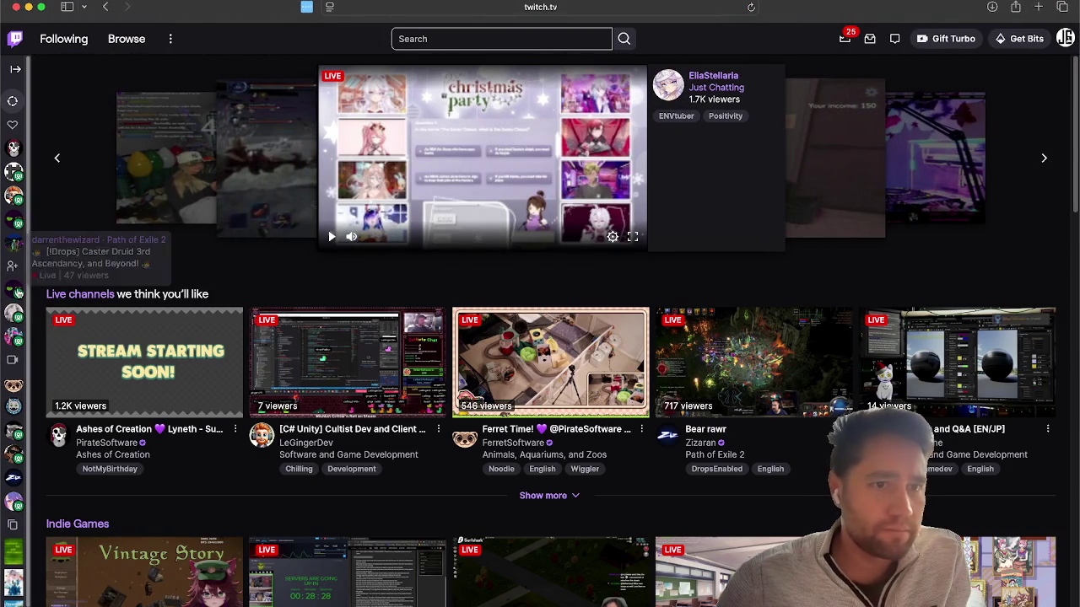
# From a followed game-dev channel, browse the Software and Game Development category's live channels without the mini player.
pyautogui.moveTo(44, 328)
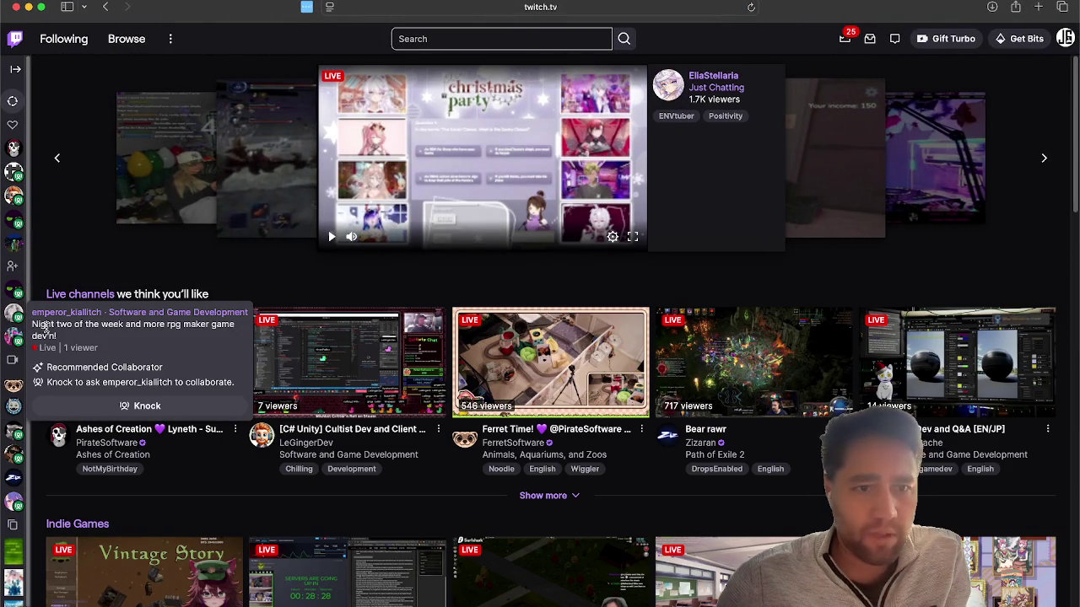
pyautogui.click(16, 289)
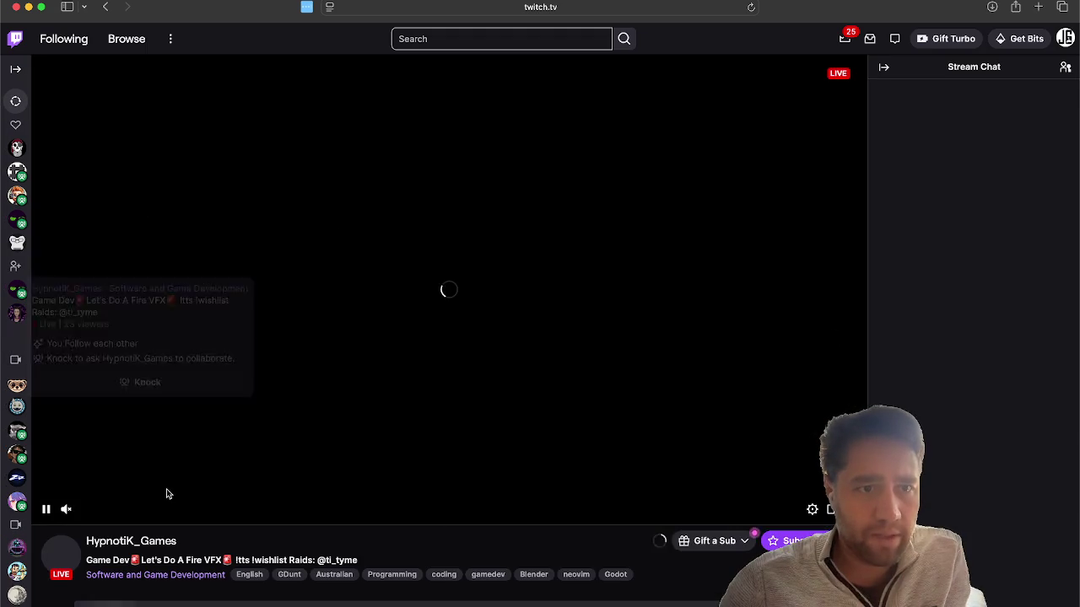
pyautogui.click(146, 577)
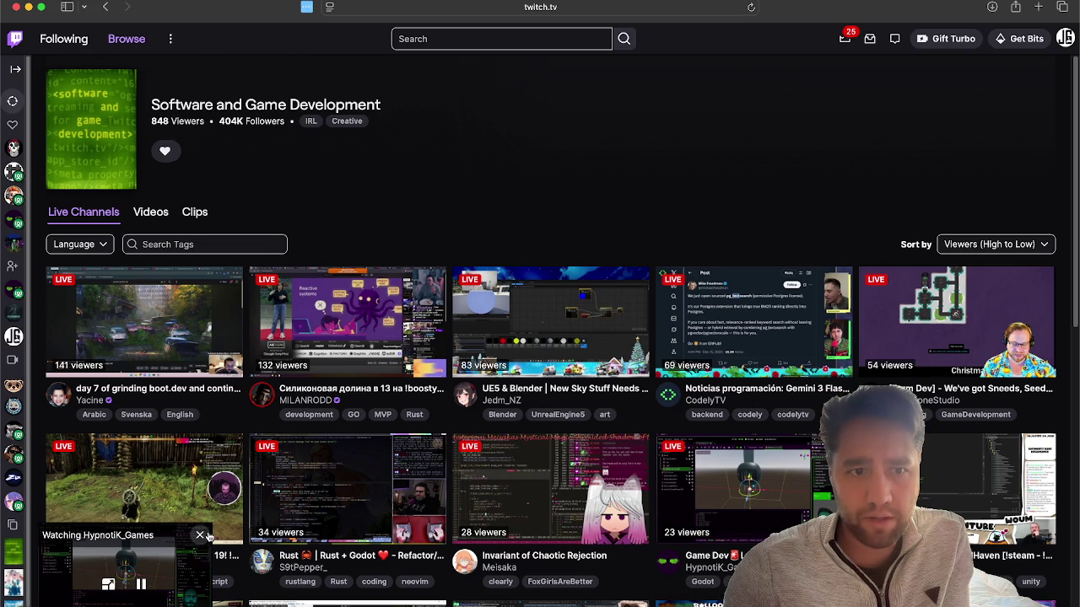
pyautogui.click(202, 536)
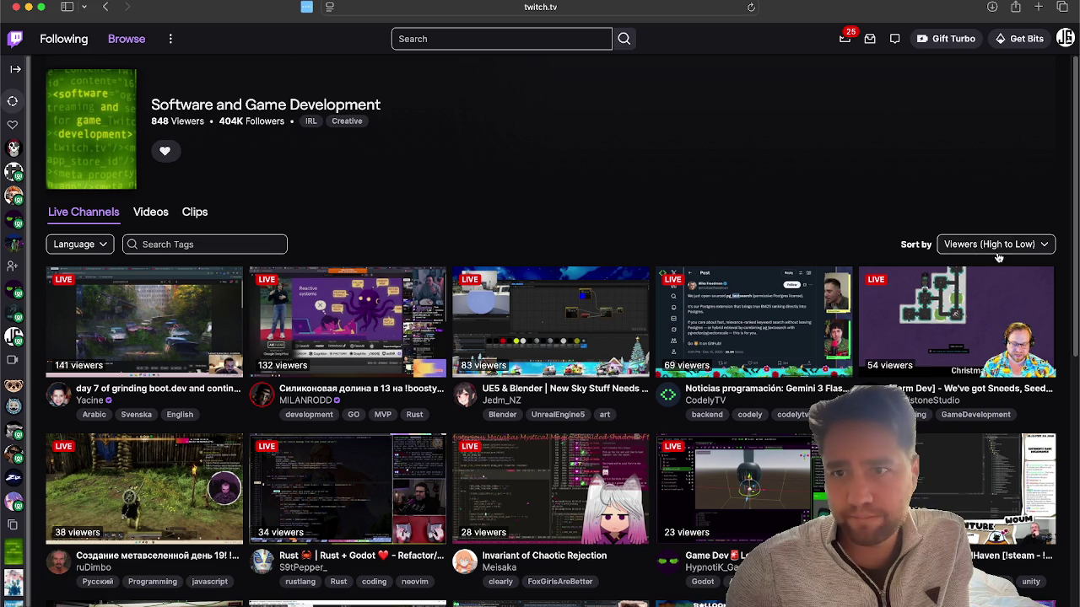
pyautogui.scroll(-1, 793, 199)
pyautogui.scroll(-10, 794, 197)
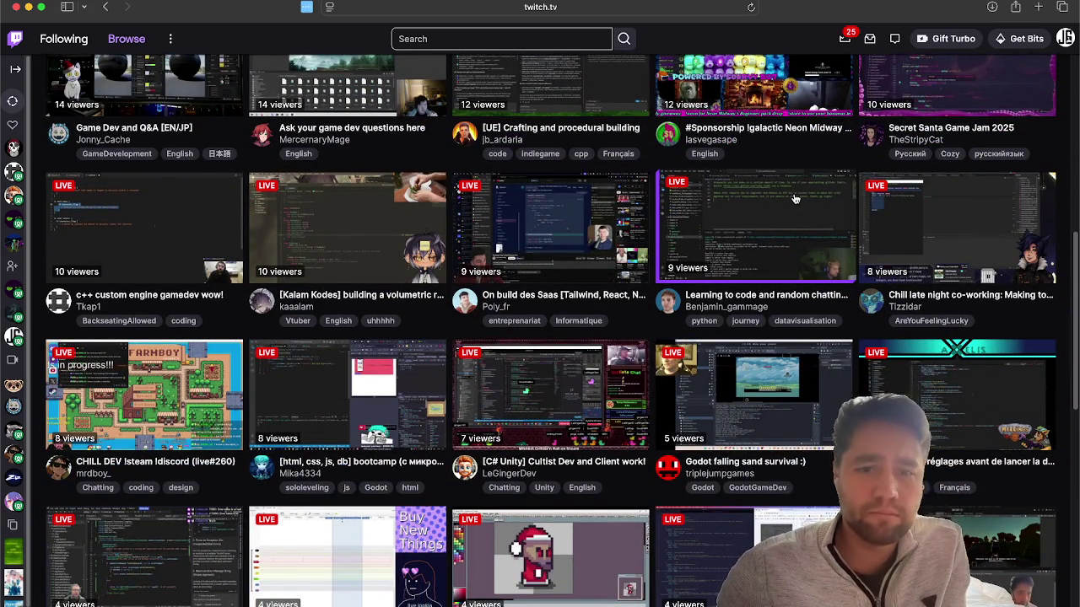
pyautogui.scroll(2, 794, 199)
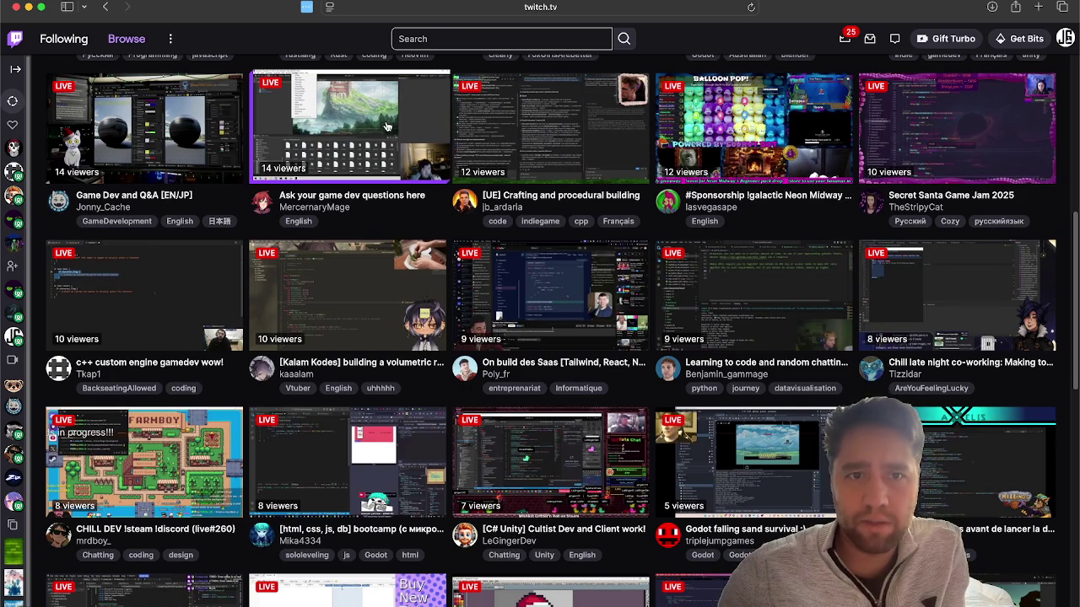